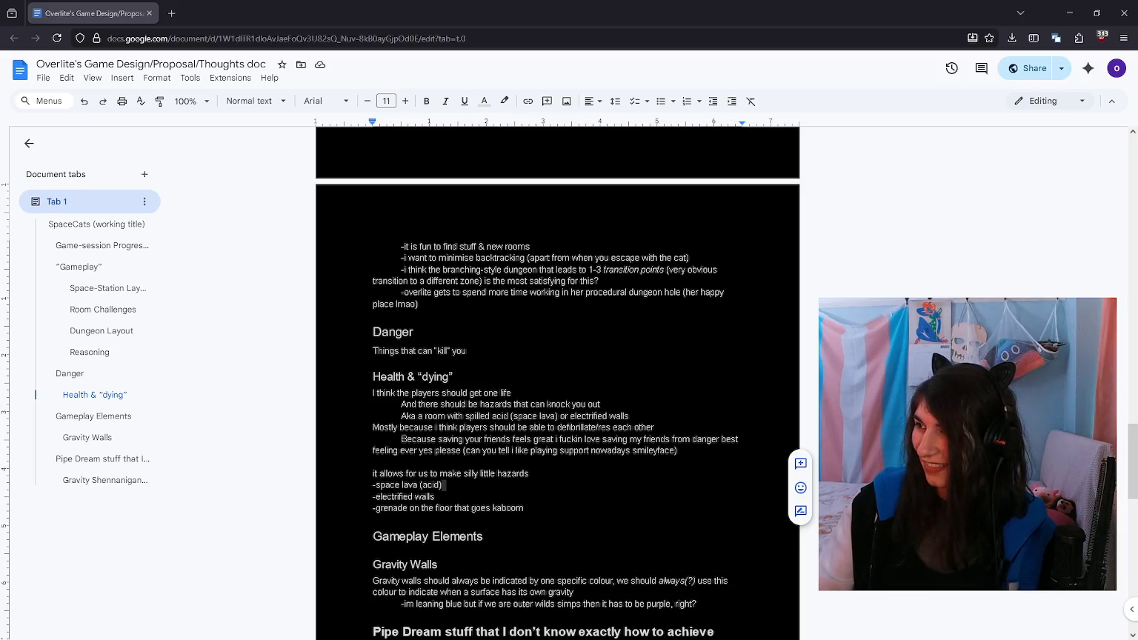
Step: Load the idallen.com page with Gerard Nolst Trenité's poem 'The Chaos' in a new tab
click(561, 384)
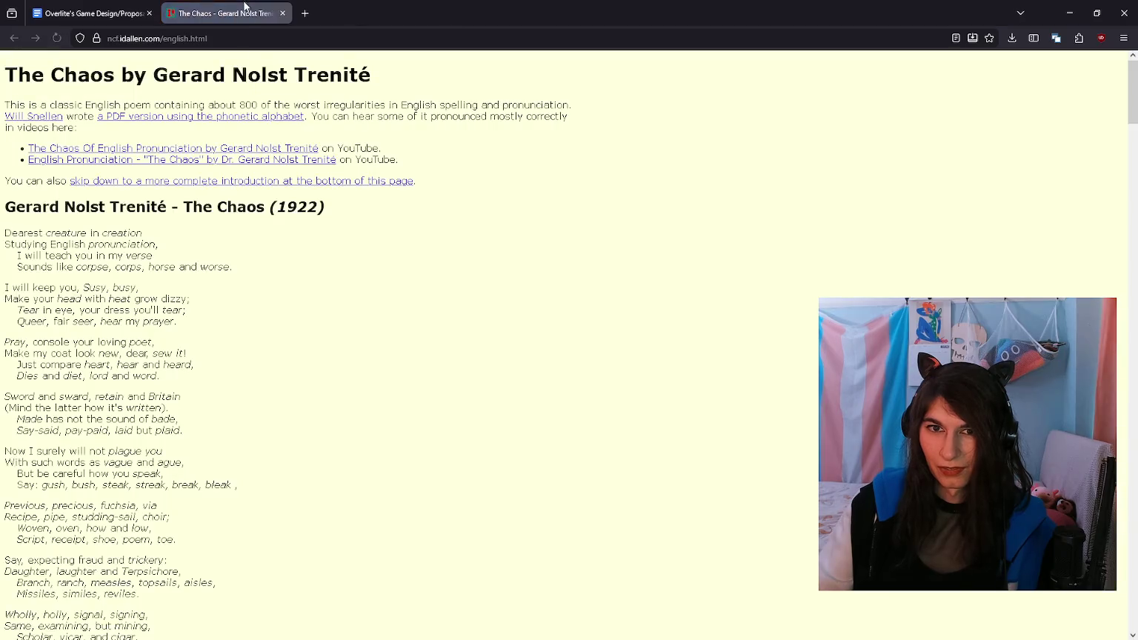
mouse_move(245, 6)
mouse_down()
mouse_move(270, 35)
mouse_move(215, 15)
mouse_up()
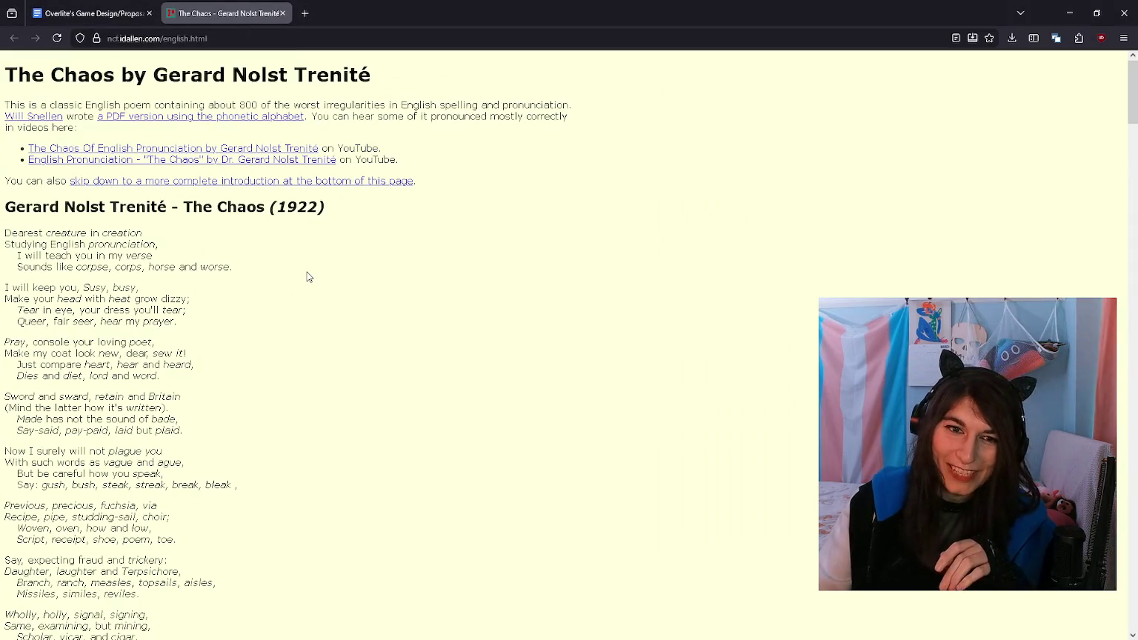
mouse_move(1128, 98)
mouse_down()
mouse_move(1128, 89)
mouse_move(1126, 620)
mouse_move(1050, 61)
mouse_up()
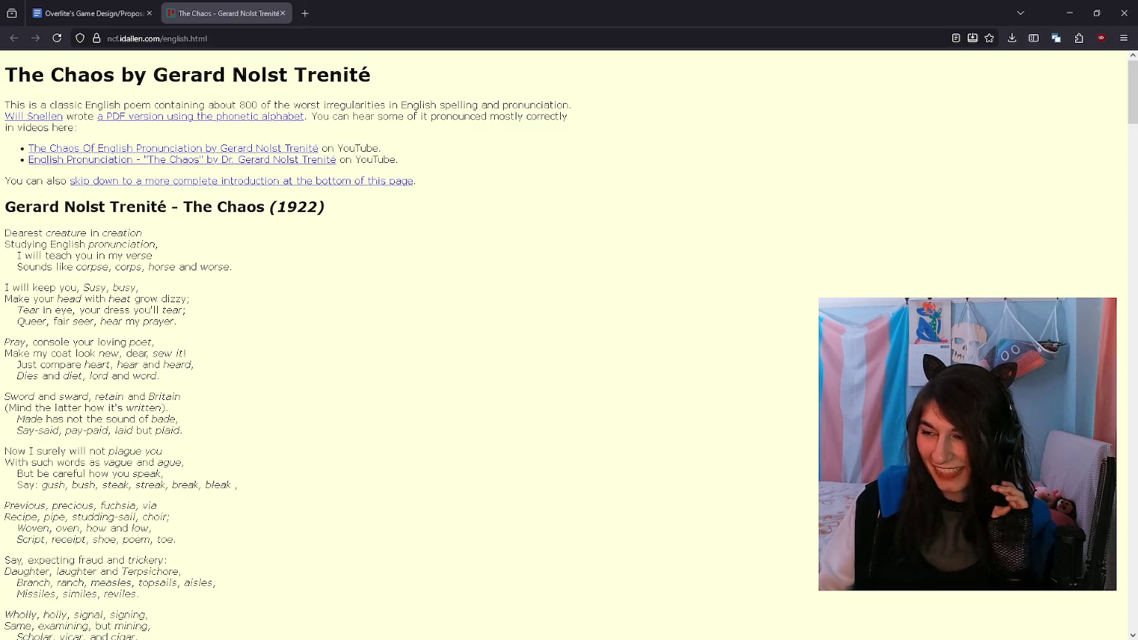
Step: Scroll The Chaos down to the 'Have you ever yet endeavoured' stanza, briefly selecting a word
scroll(398, 324, down, 1)
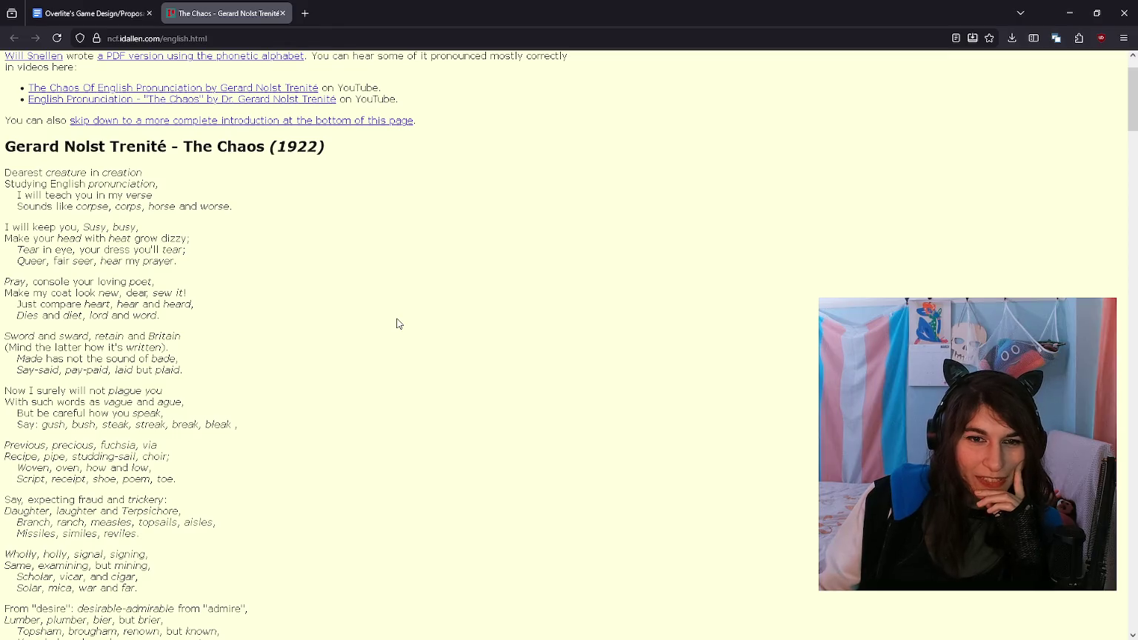
scroll(364, 307, down, 1)
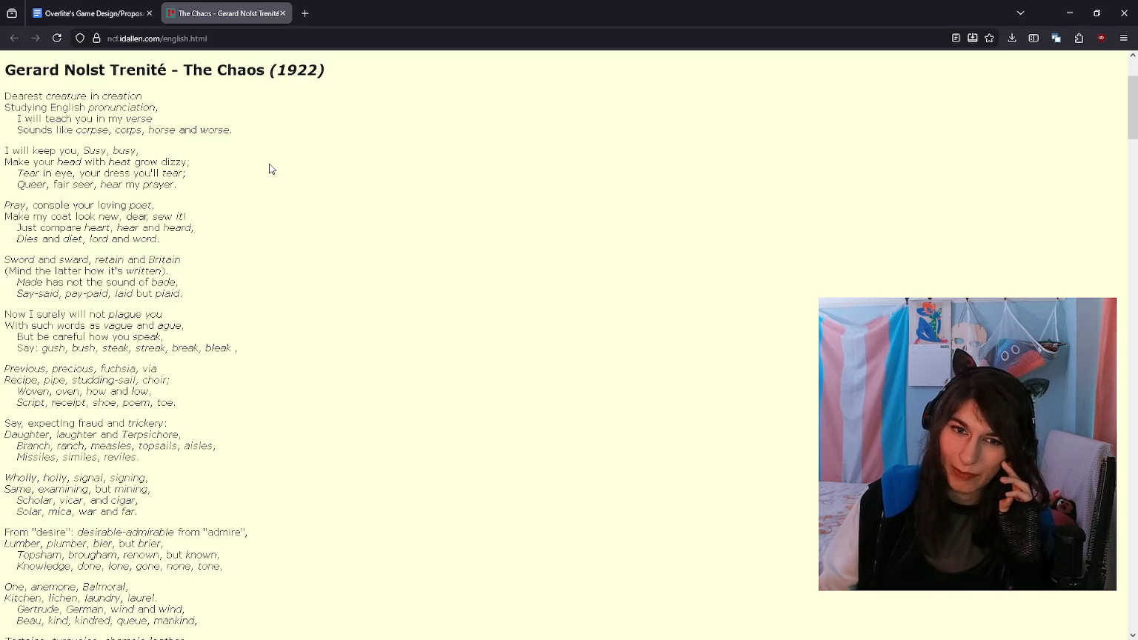
scroll(271, 169, down, 2)
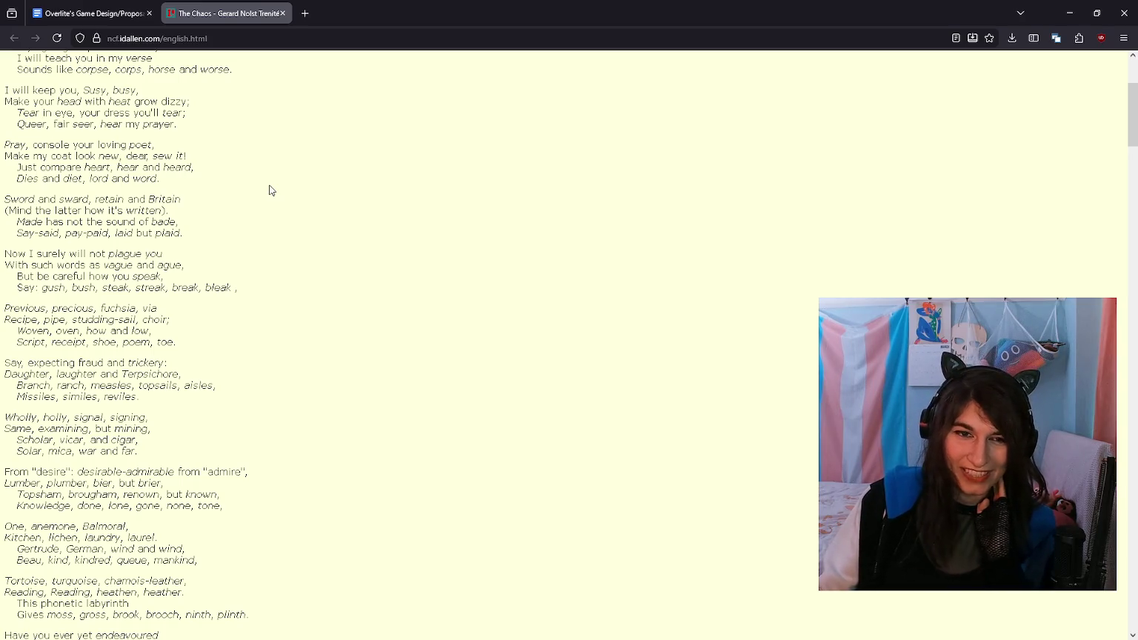
double_click(73, 199)
click(176, 211)
scroll(251, 193, down, 2)
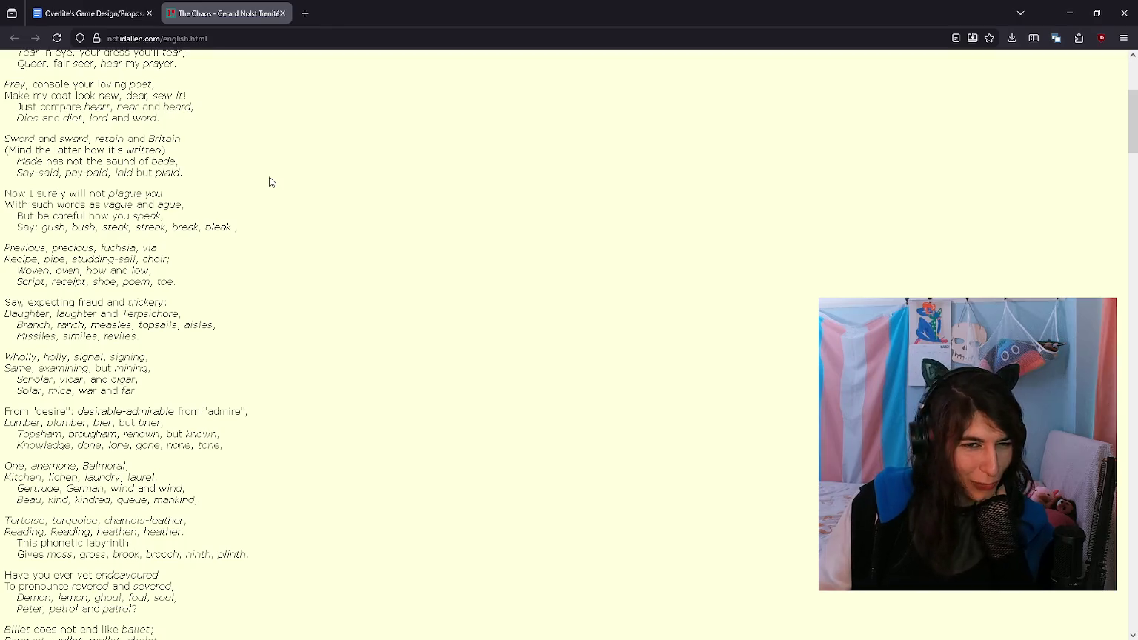
double_click(169, 204)
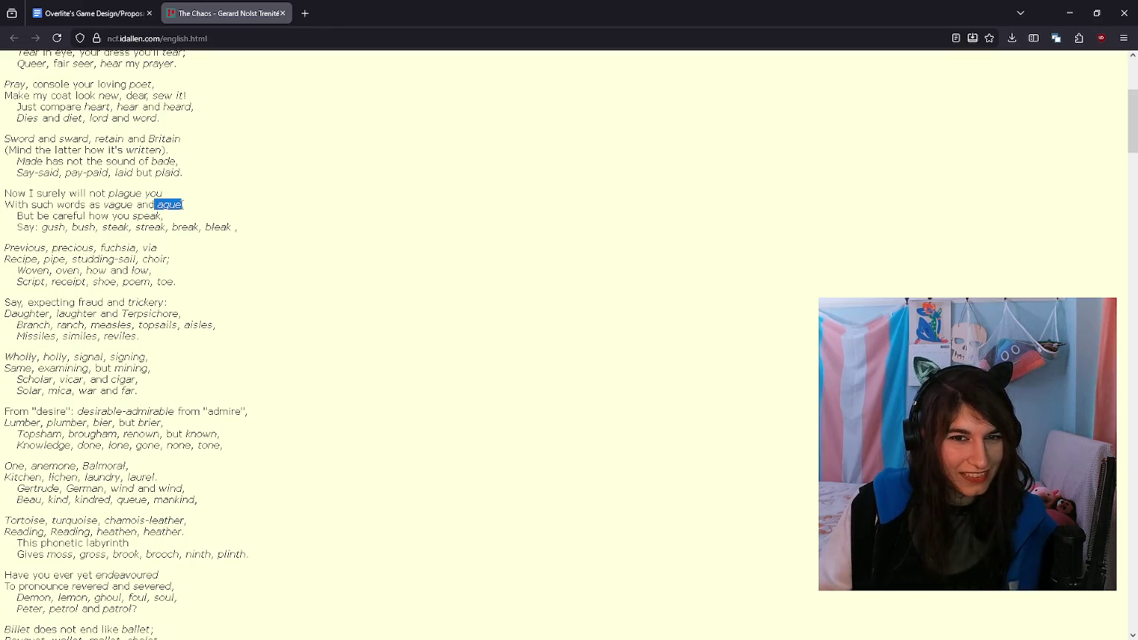
key(alt+Tab)
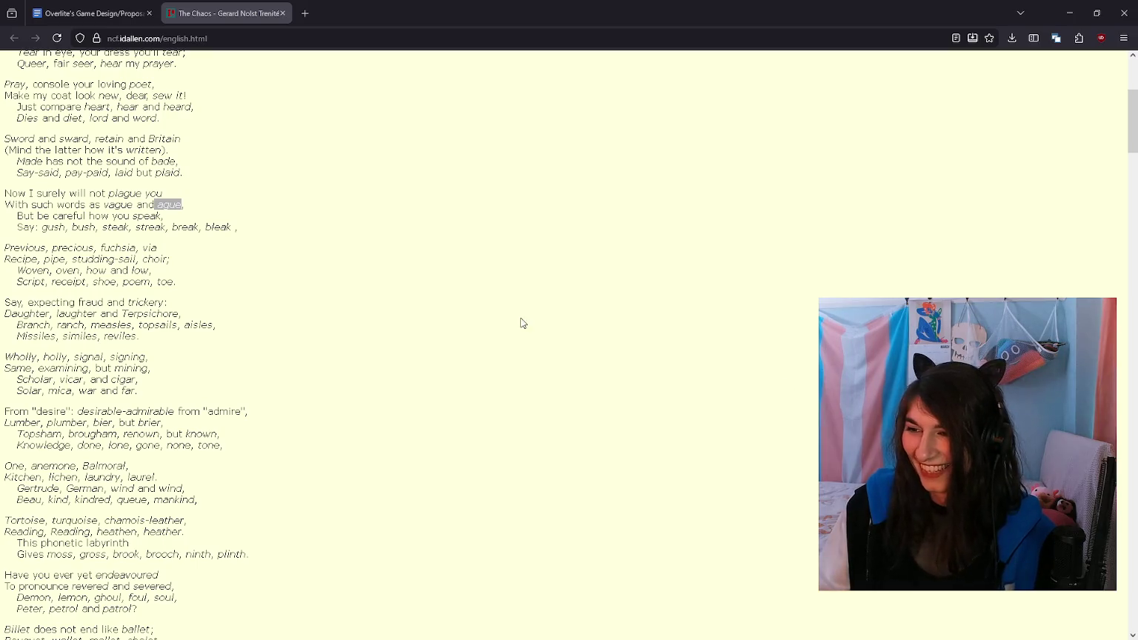
click(178, 216)
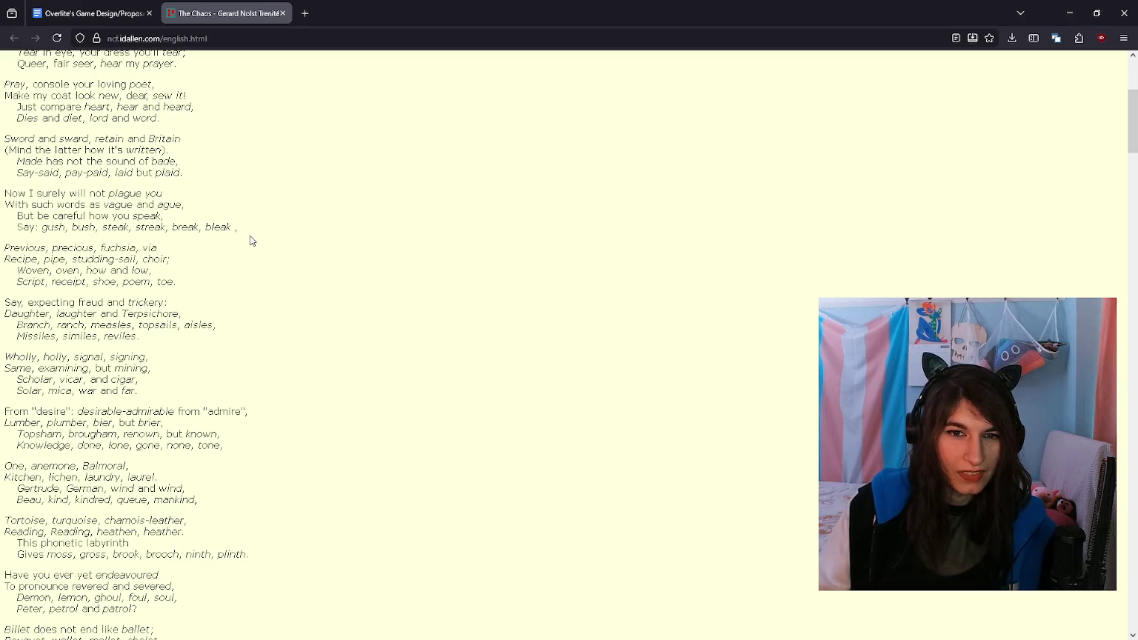
double_click(159, 173)
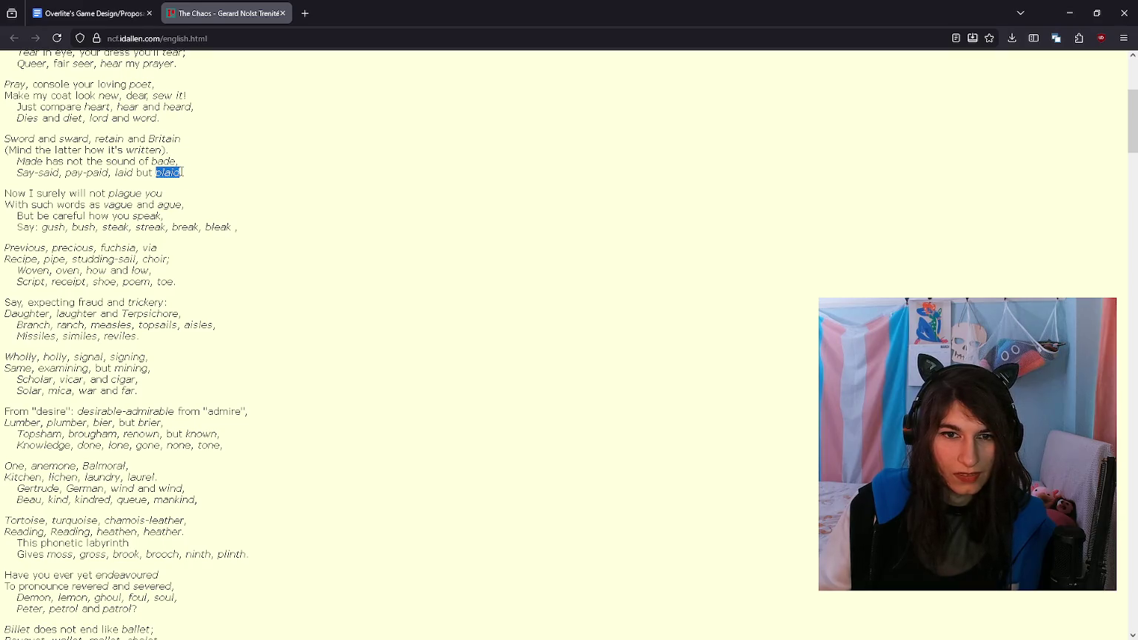
key(alt+Tab)
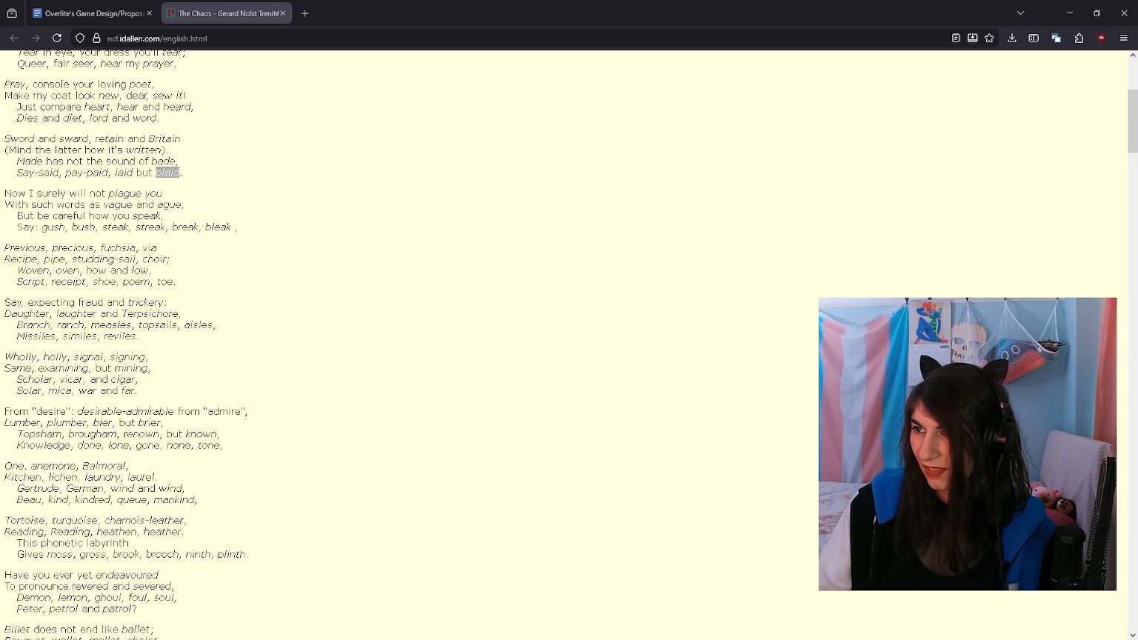
click(183, 183)
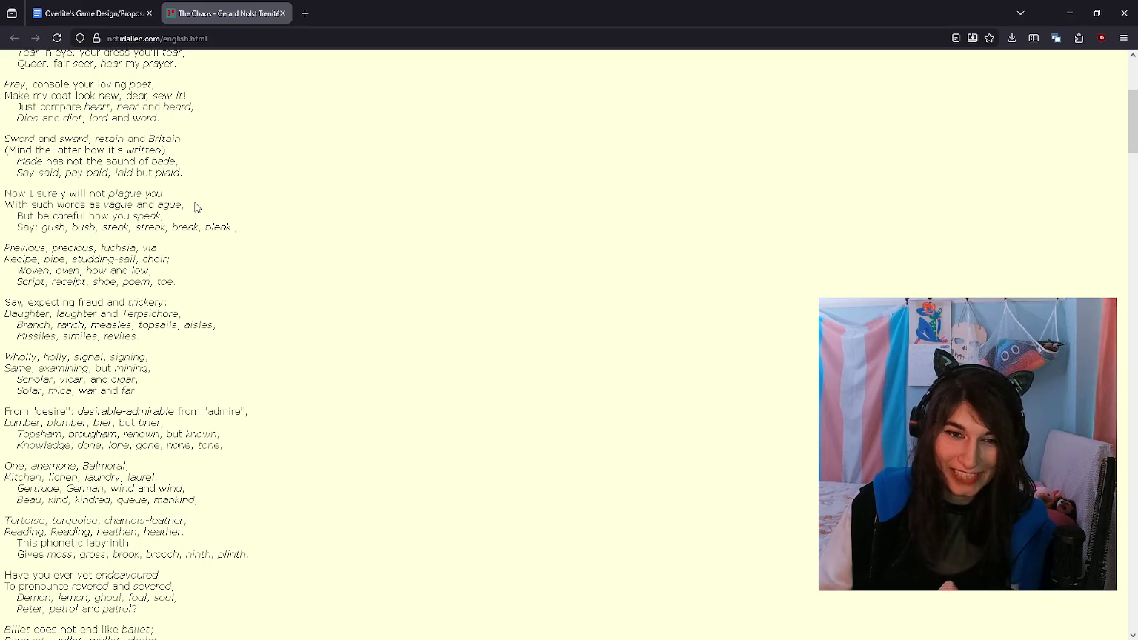
Step: Read the 'Previous, precious' stanzas, selecting and clearing 'via', 'Terpsichore' and 'reviles'
scroll(232, 233, down, 2)
double_click(150, 188)
click(123, 191)
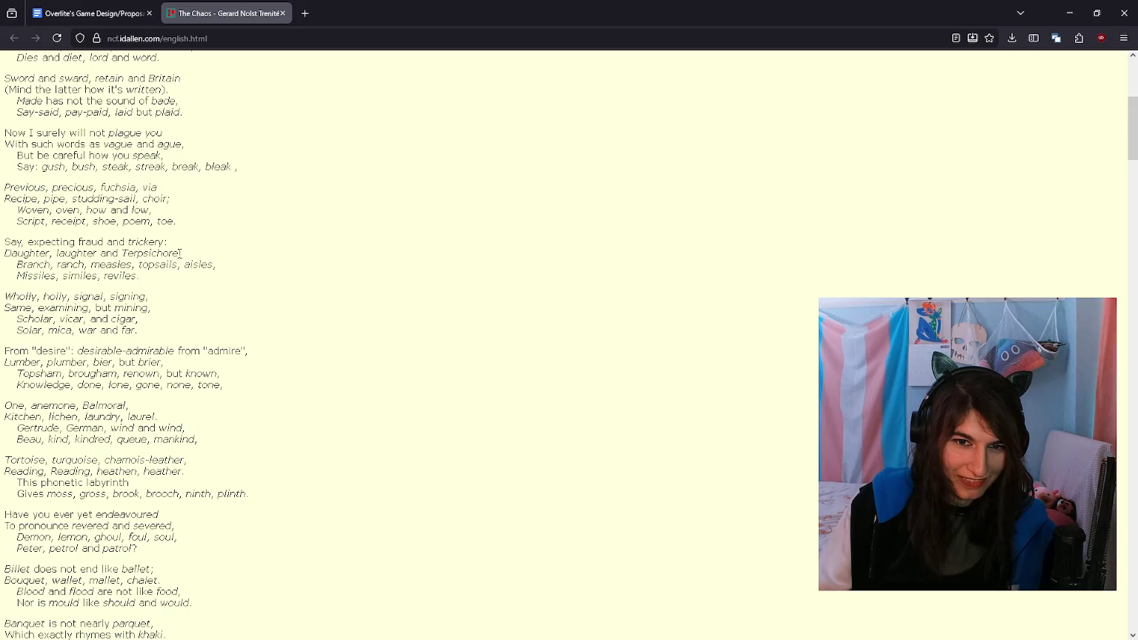
drag(181, 256, 120, 260)
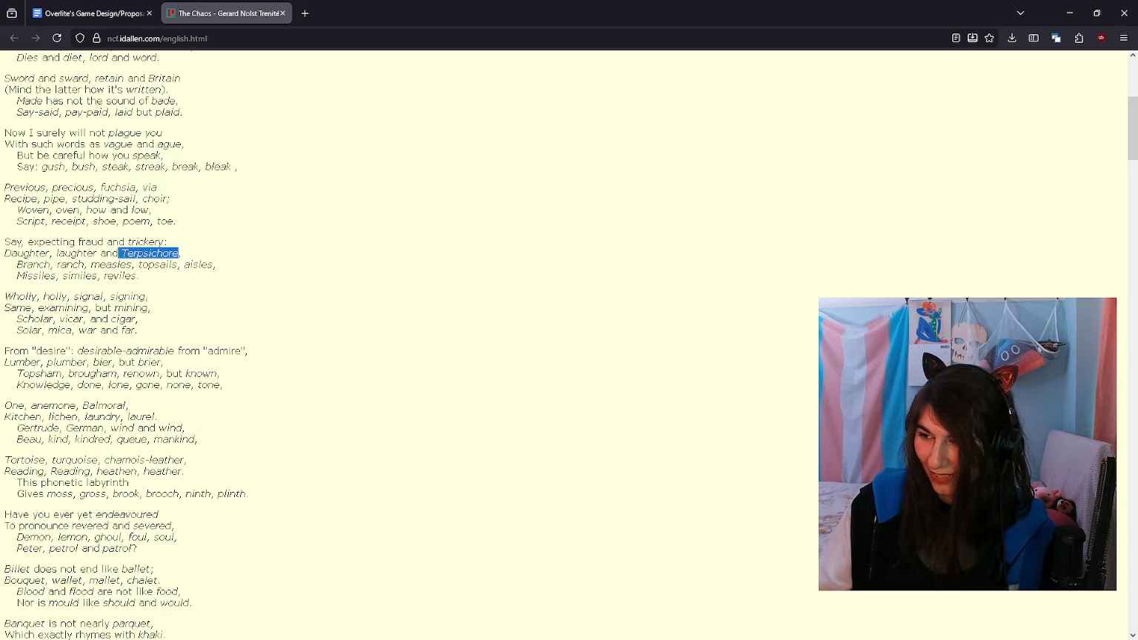
key(alt+Tab)
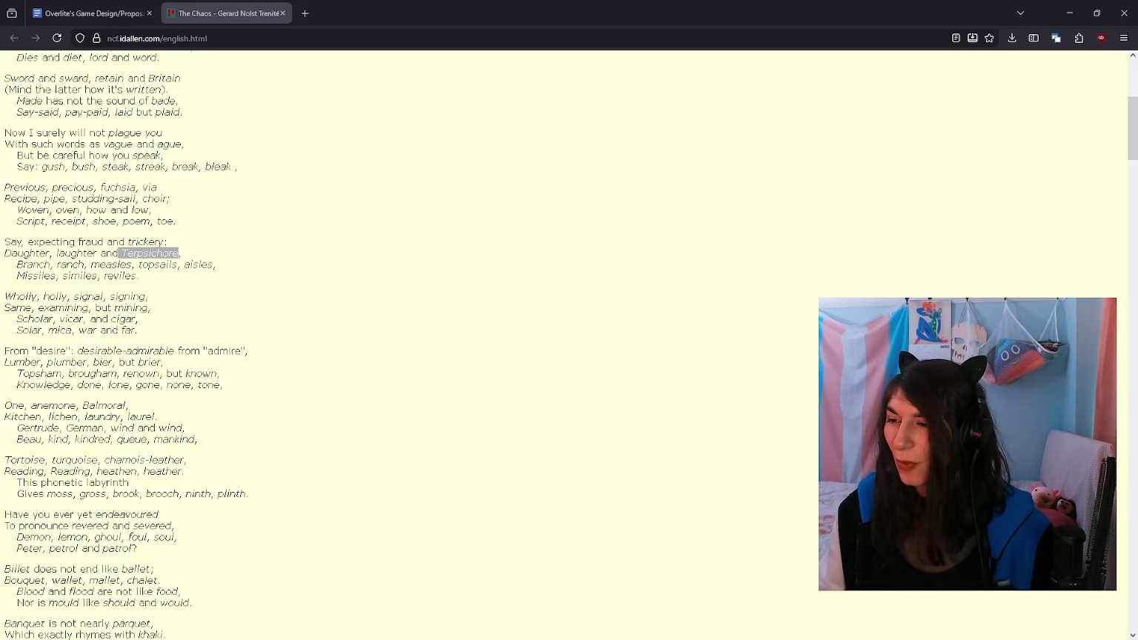
click(228, 268)
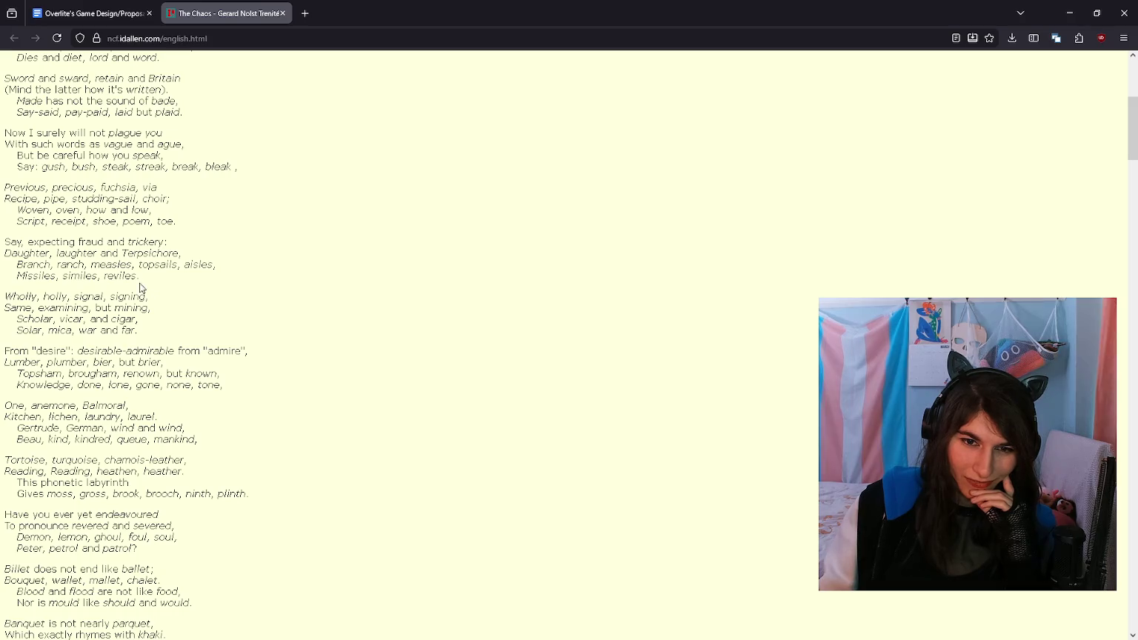
double_click(108, 277)
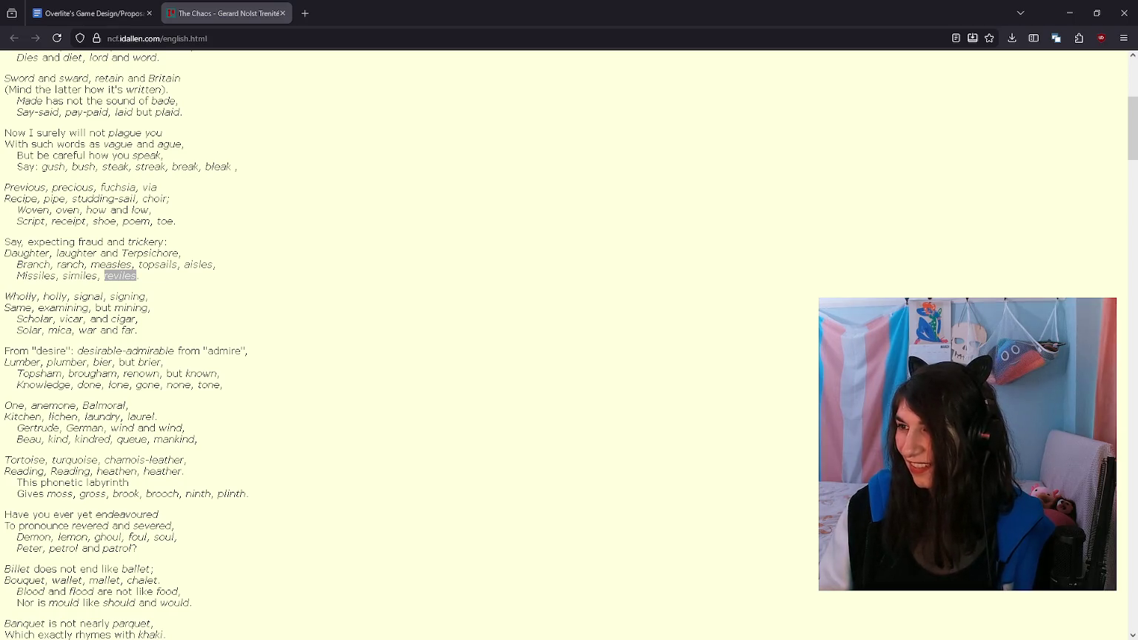
click(214, 293)
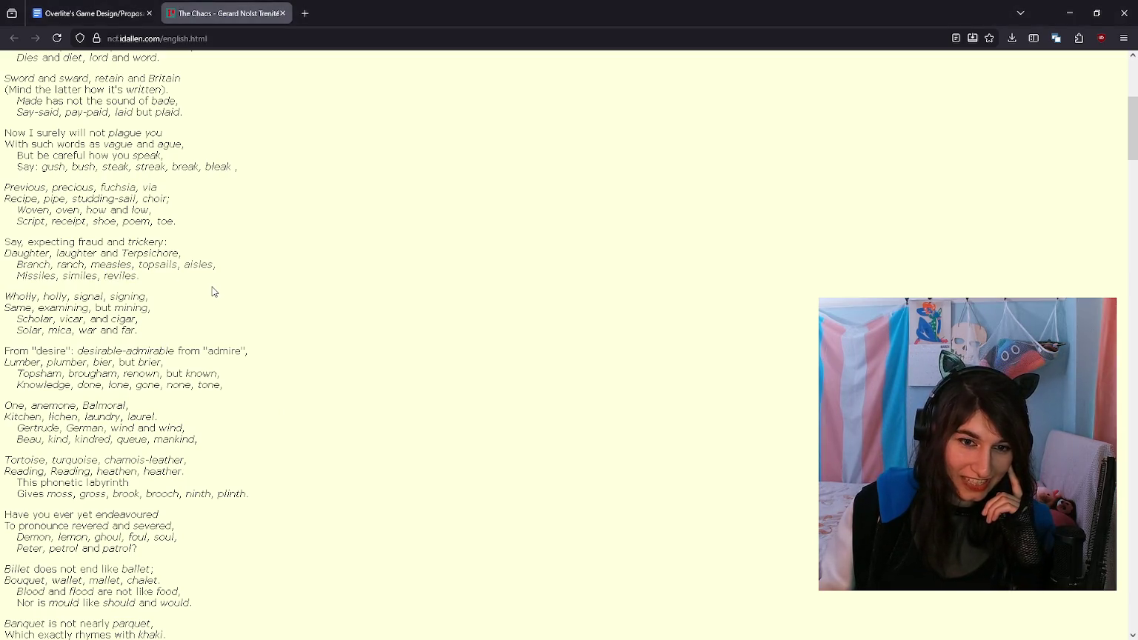
Step: Scroll further through the poem, marking 'admirable' along the way
scroll(272, 256, down, 2)
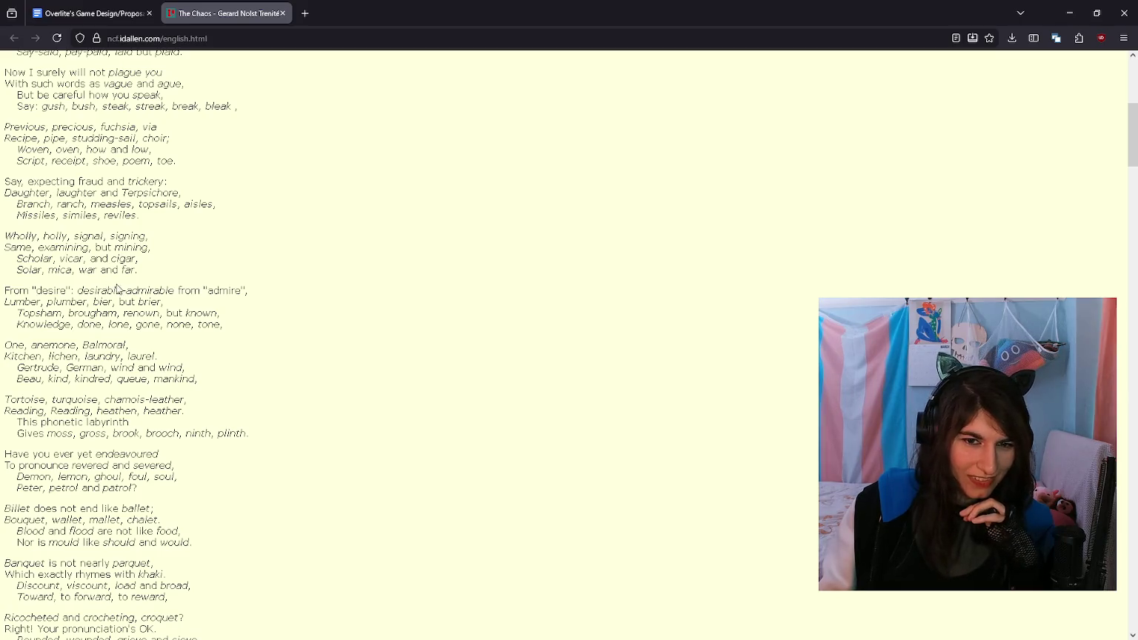
drag(122, 291, 178, 291)
click(279, 315)
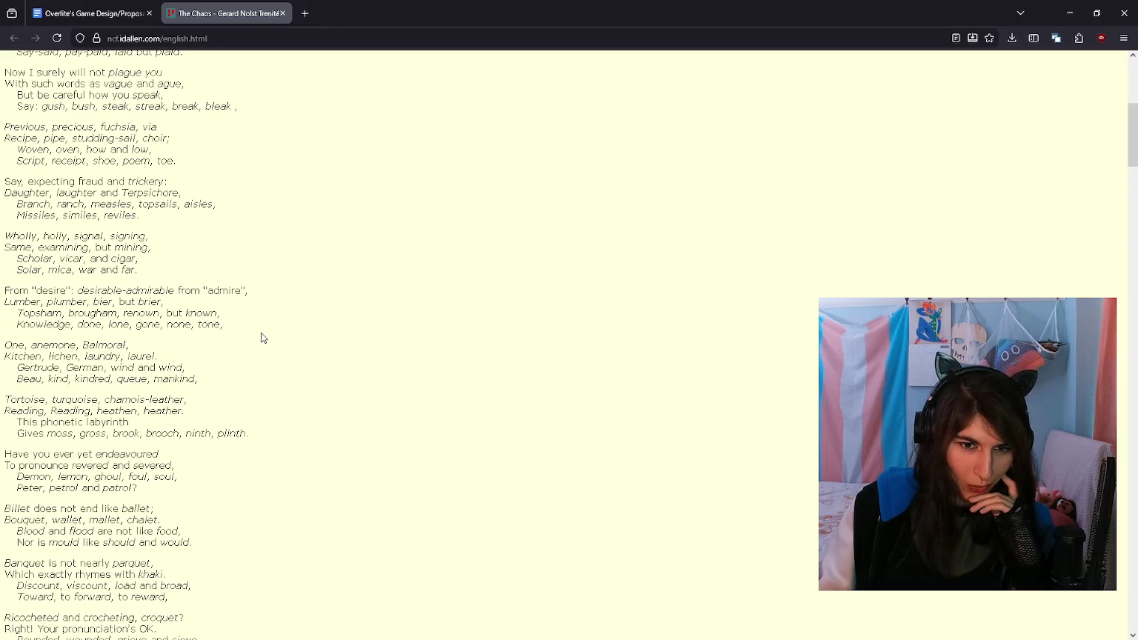
scroll(261, 335, down, 2)
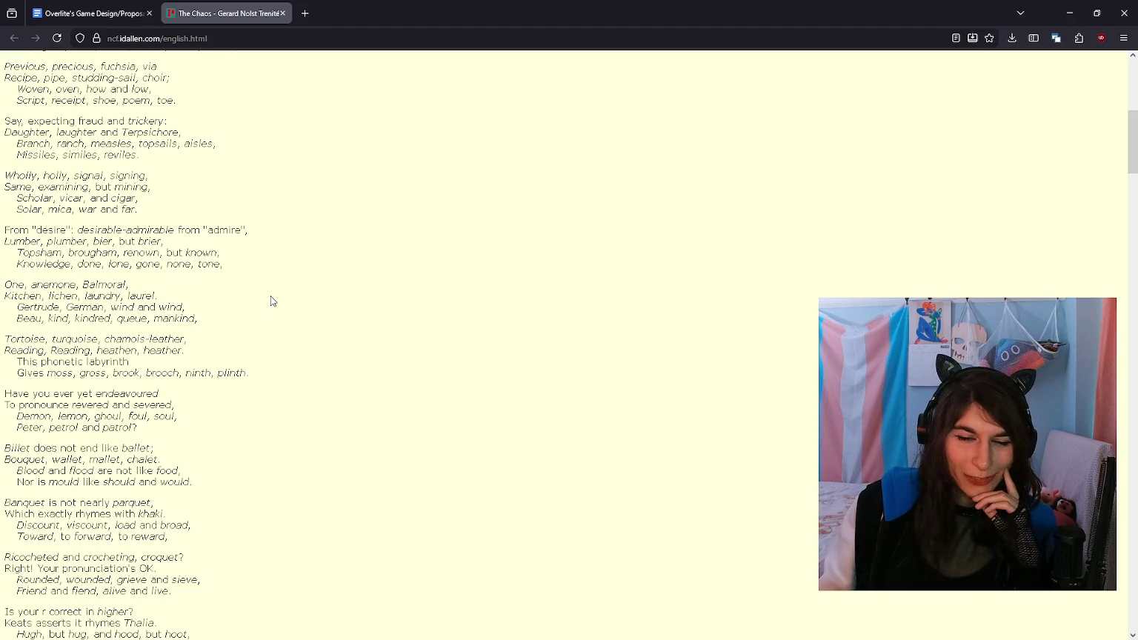
scroll(272, 301, down, 1)
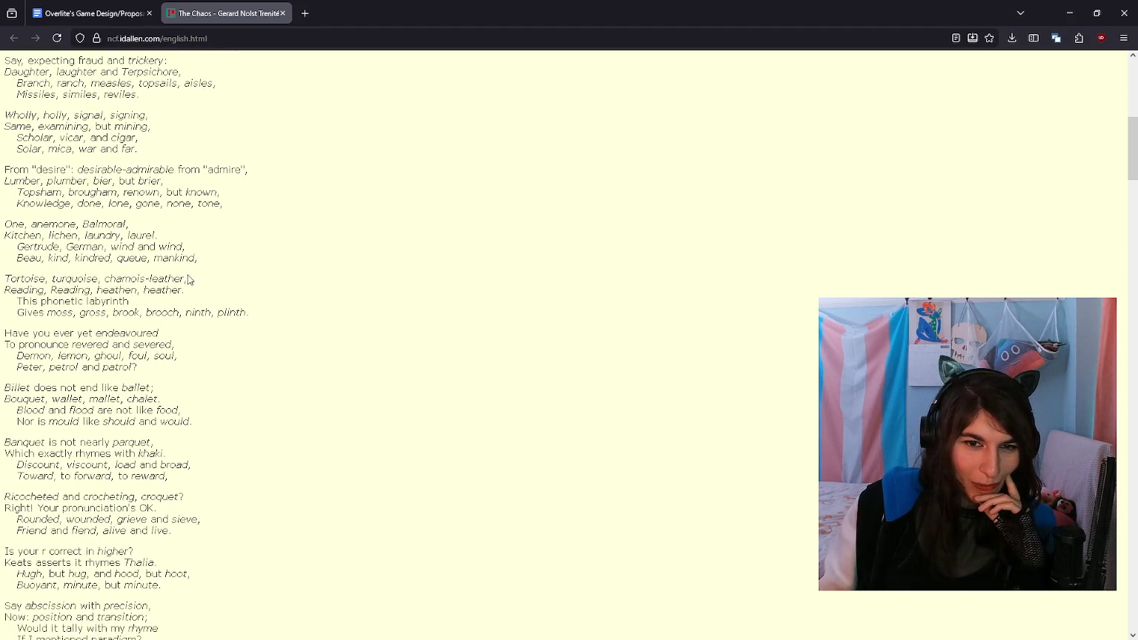
Step: Mark 'chamois-leather', 'Reading' and 'heathen, heather' while reading, clearing each selection
drag(107, 277, 140, 277)
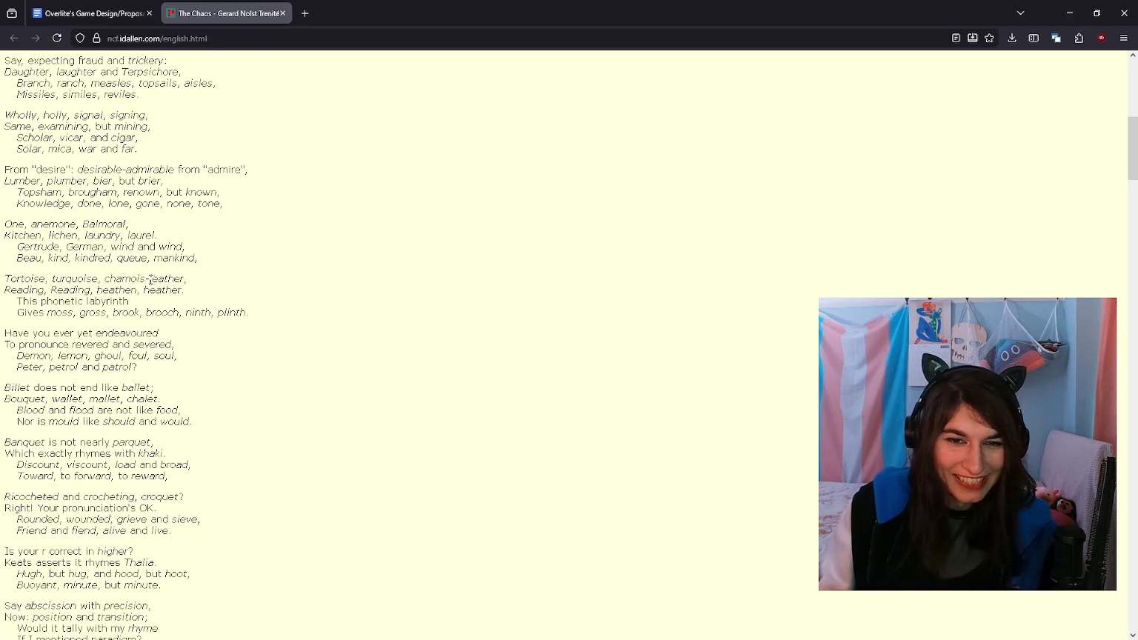
drag(149, 278, 191, 287)
click(194, 288)
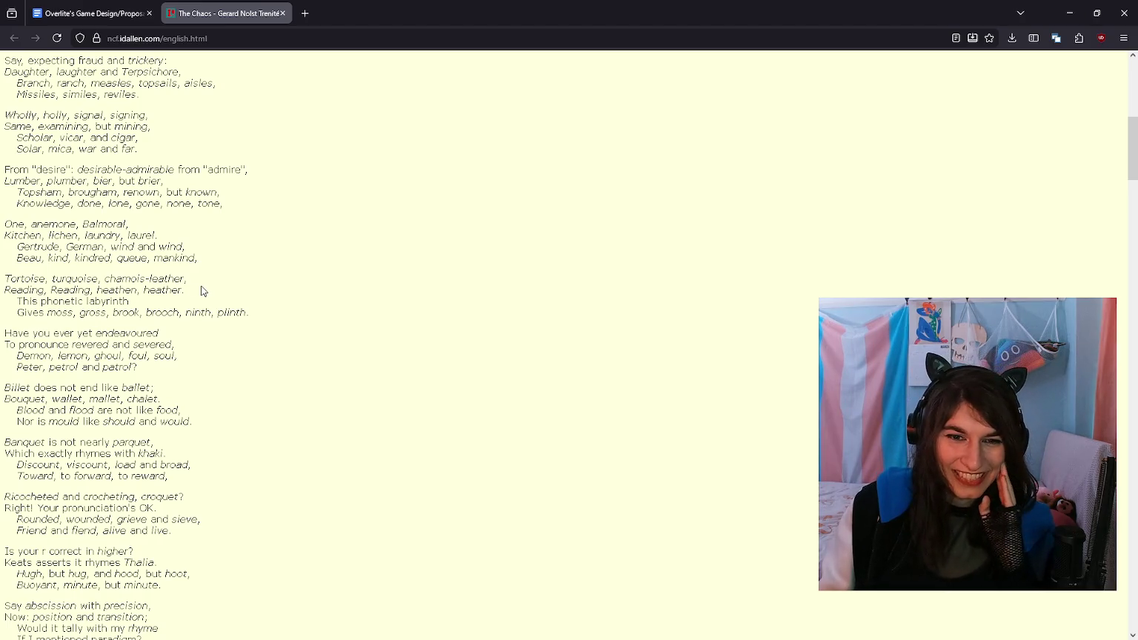
drag(9, 289, 44, 289)
click(207, 267)
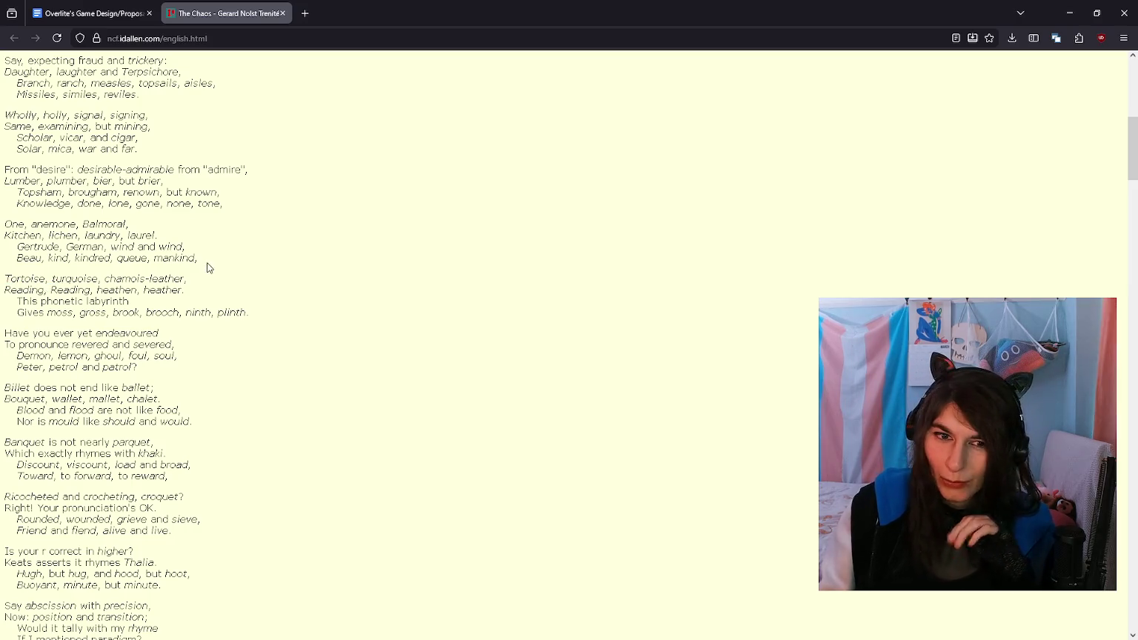
drag(70, 289, 3, 300)
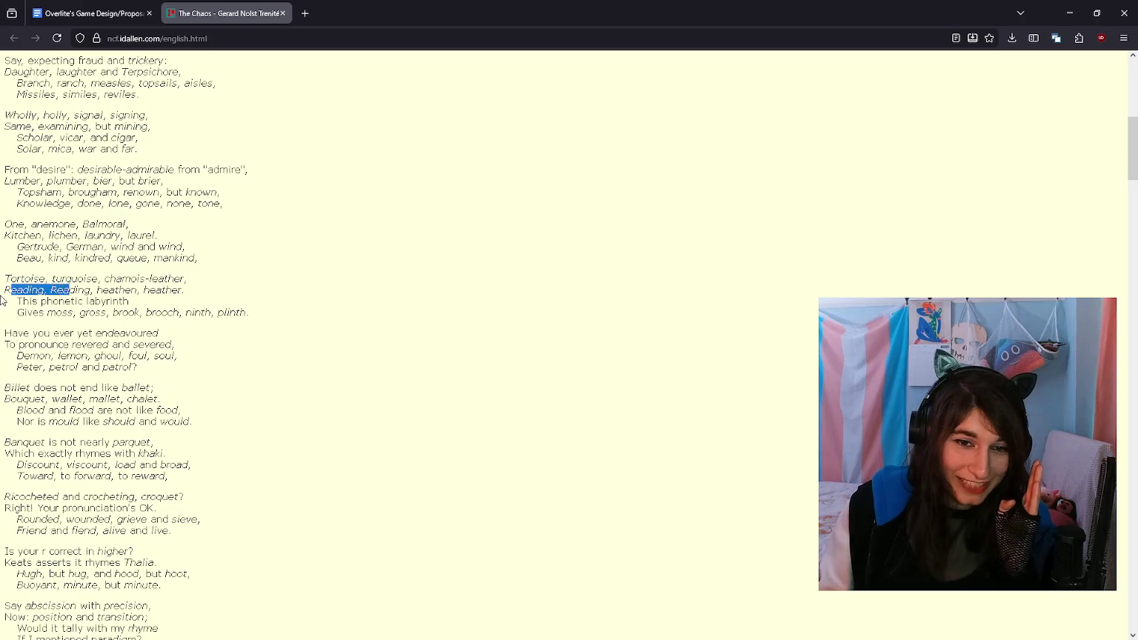
drag(99, 290, 204, 297)
click(203, 297)
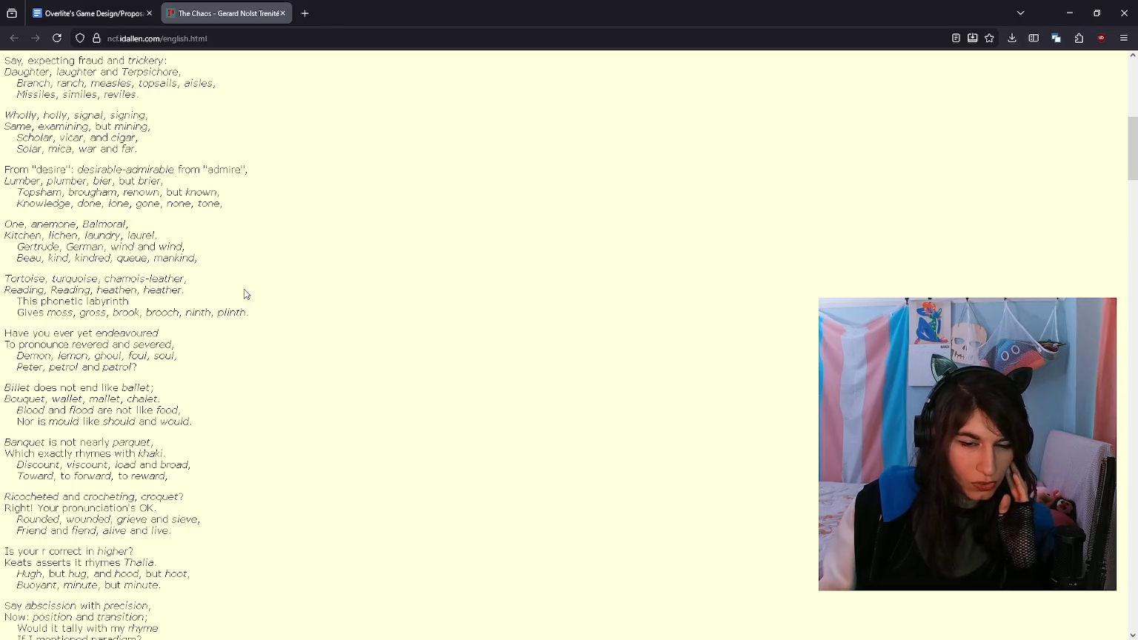
Step: Select 'brooch', 'ninth' and 'plinth', then scroll to the 'nauseous' stanza
double_click(177, 314)
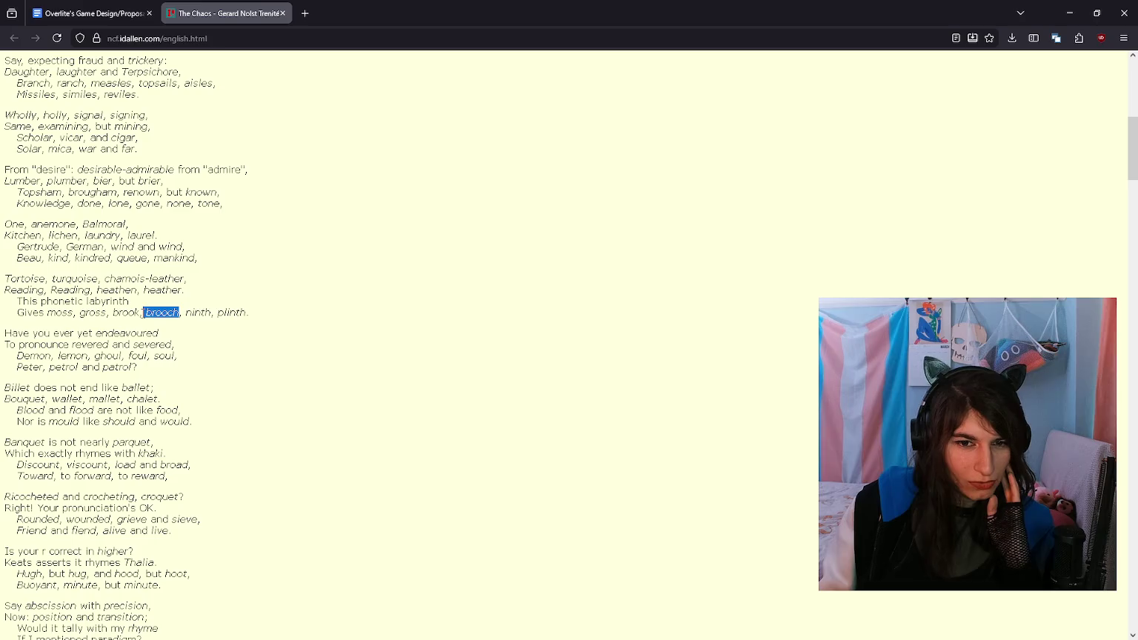
double_click(196, 313)
double_click(231, 313)
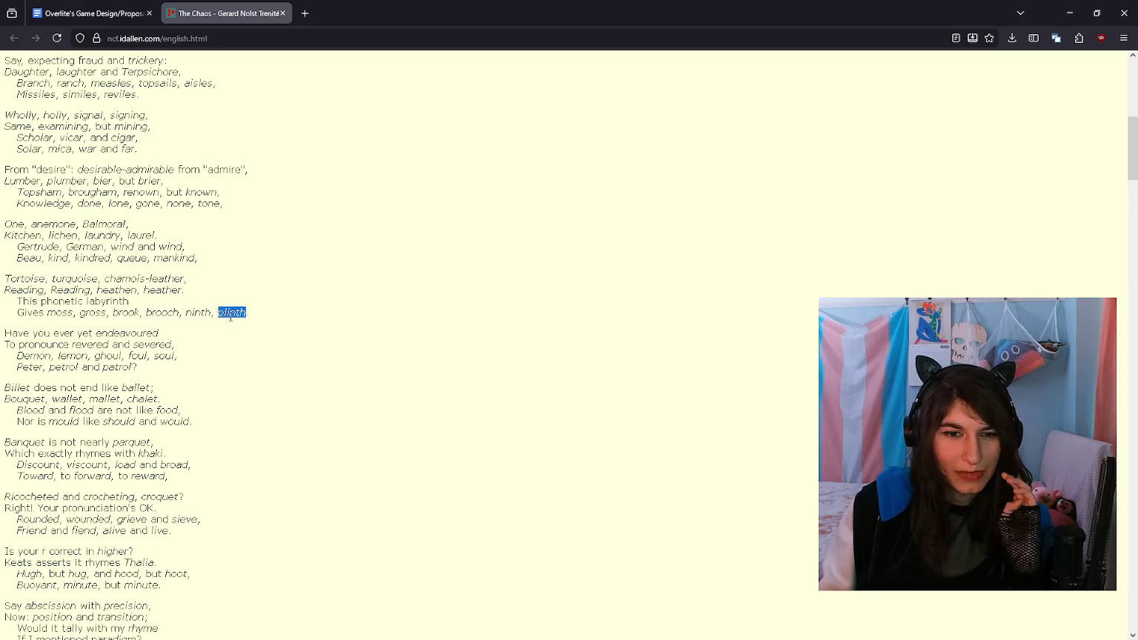
click(222, 320)
scroll(226, 320, down, 2)
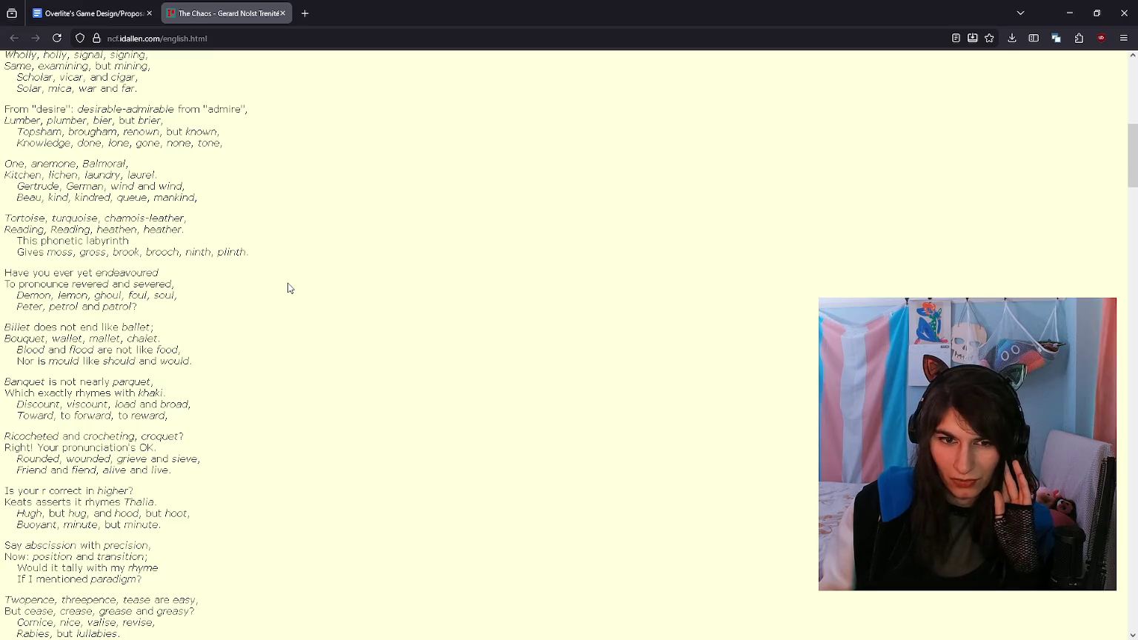
scroll(290, 287, down, 2)
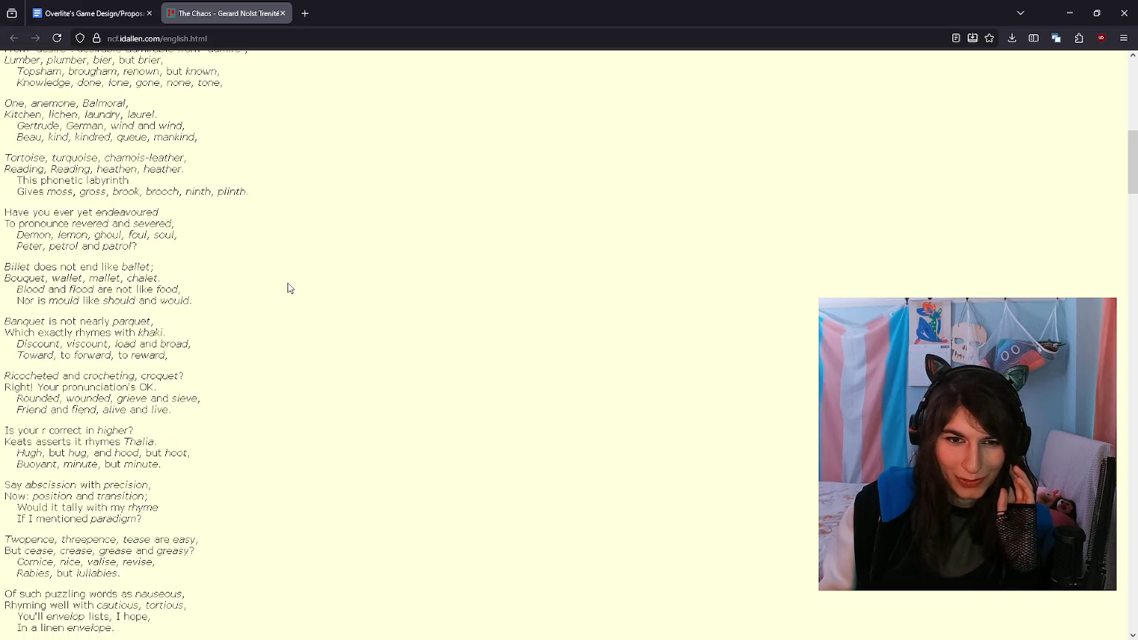
Step: Select the word 'Billet' and its 'Billet does not end like ballet' line
drag(6, 265, 44, 266)
click(30, 266)
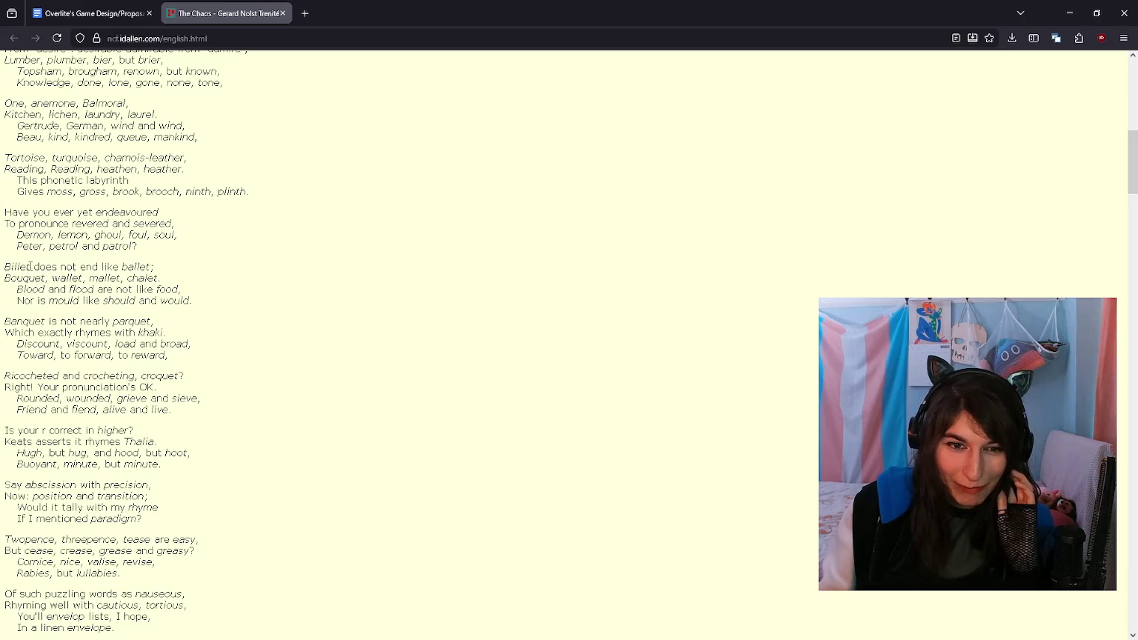
double_click(29, 265)
drag(3, 267, 153, 267)
click(164, 267)
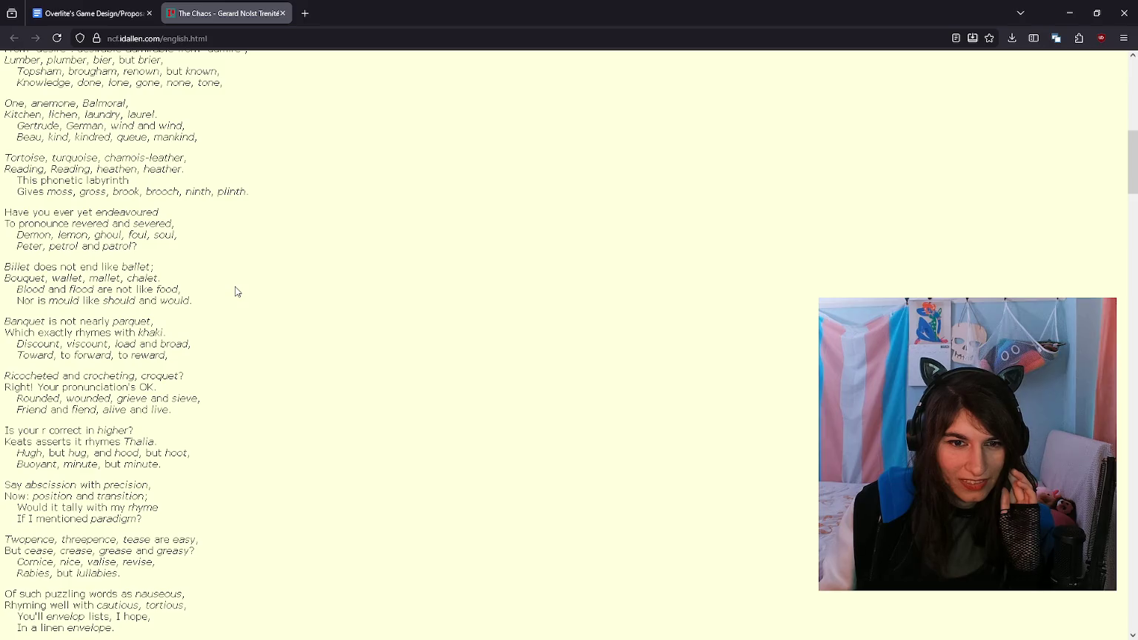
drag(30, 266, 2, 270)
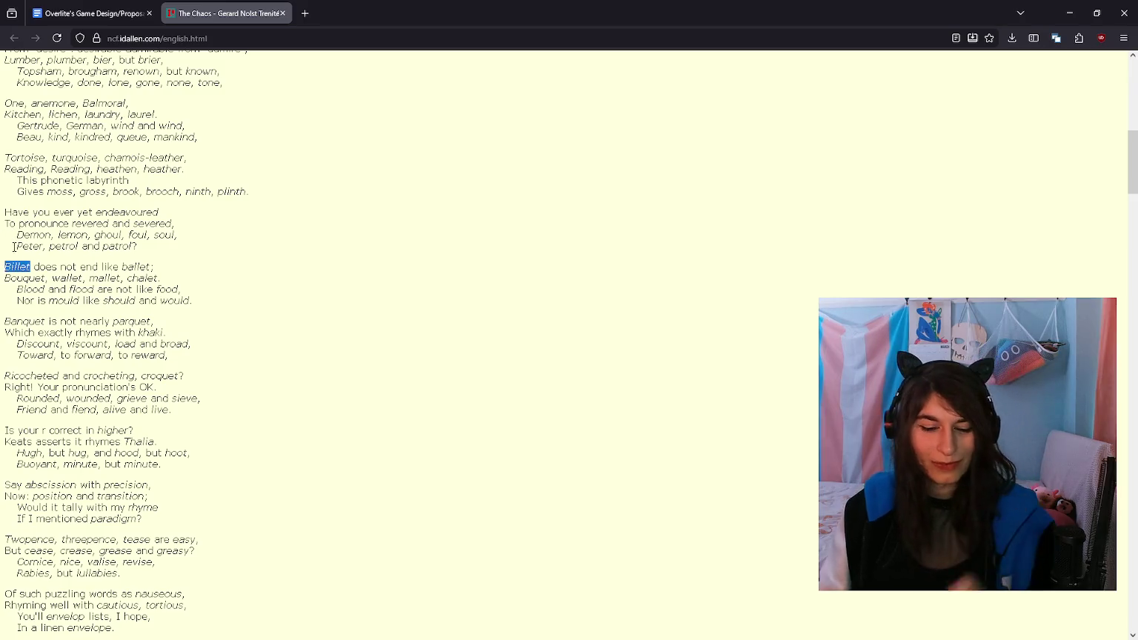
key(alt+Tab)
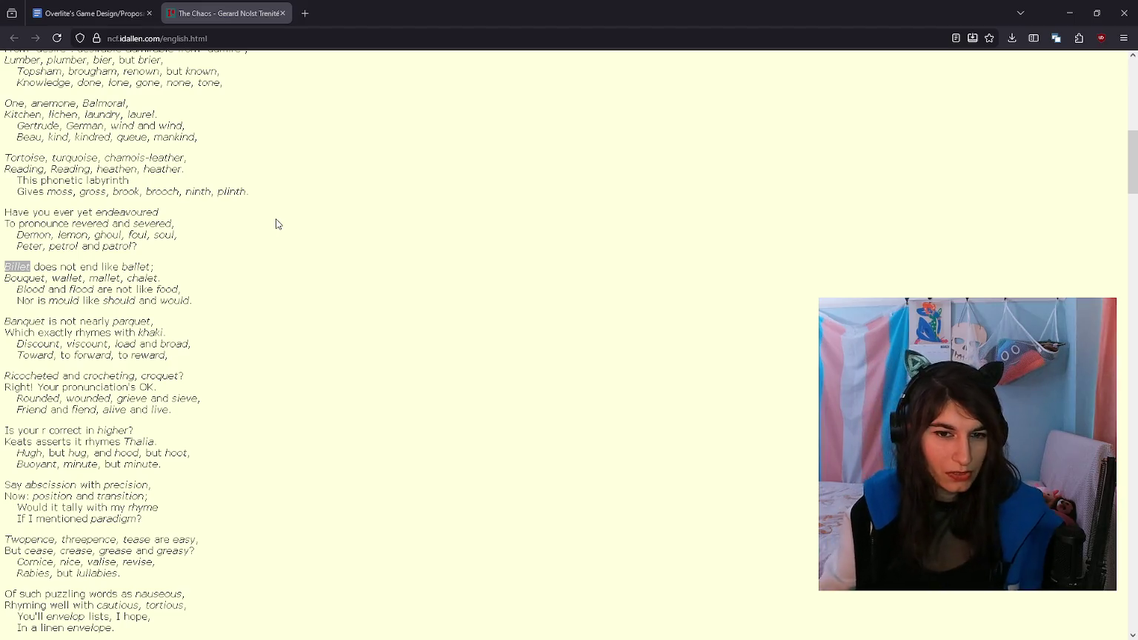
Step: Scroll on, marking 'parquet' and the 'Discount, viscount, load and broad' line
scroll(276, 224, down, 1)
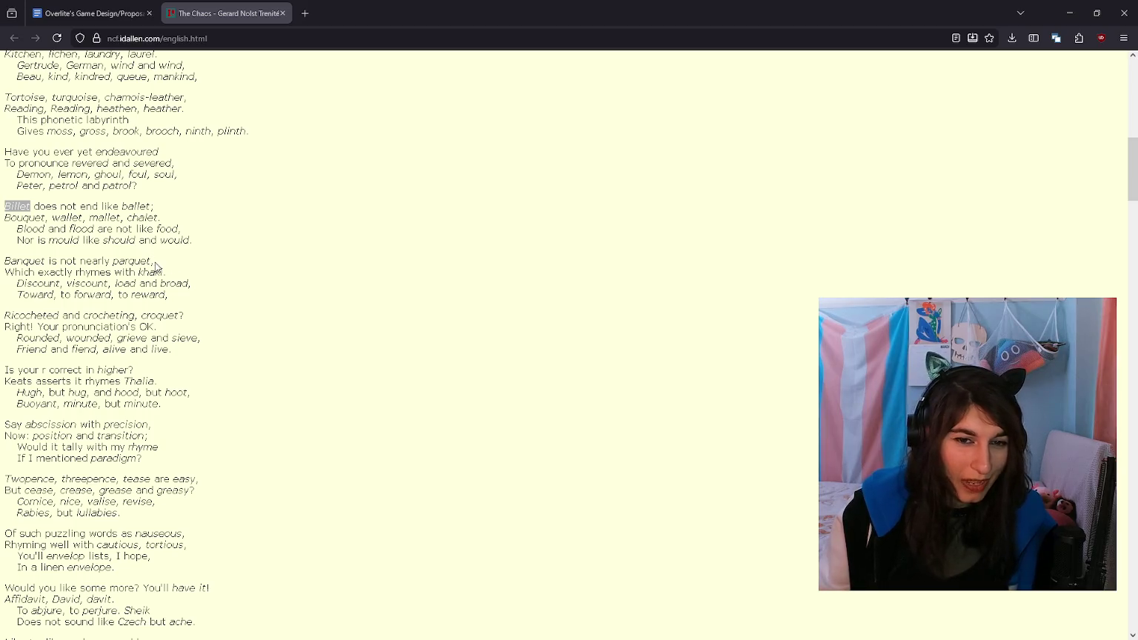
drag(153, 261, 108, 261)
click(111, 259)
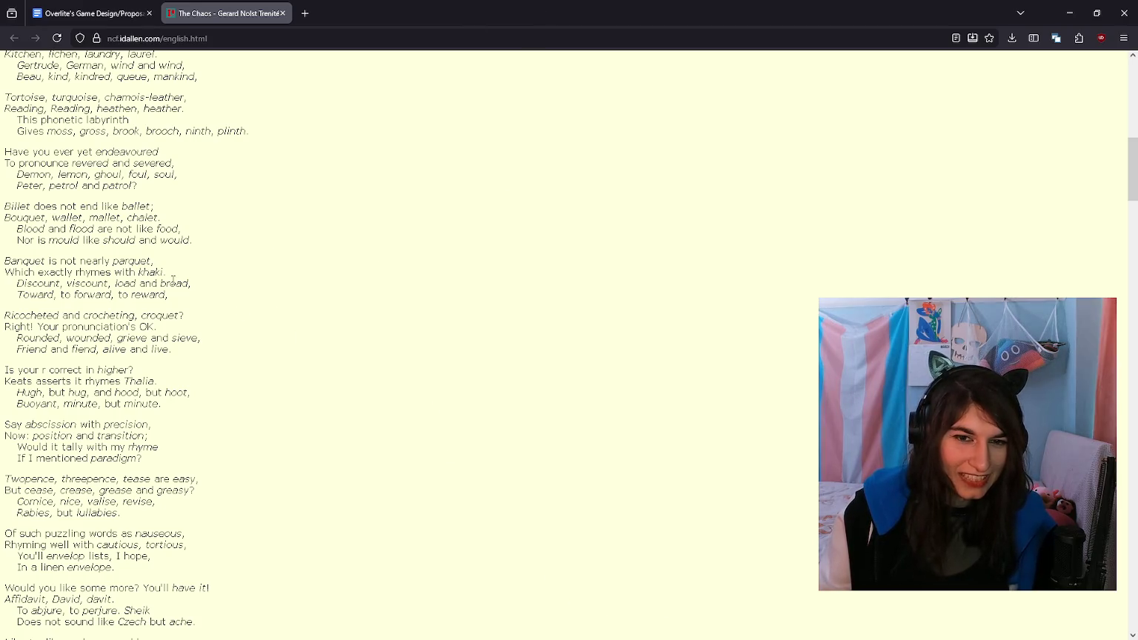
drag(145, 261, 111, 261)
click(106, 259)
drag(6, 291, 191, 284)
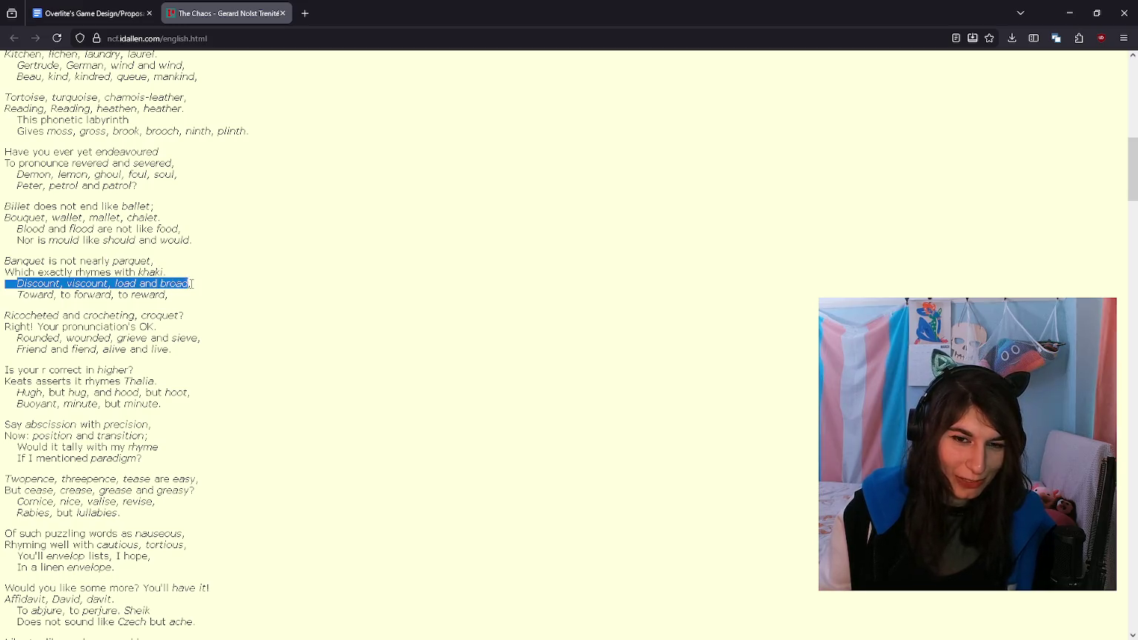
click(191, 284)
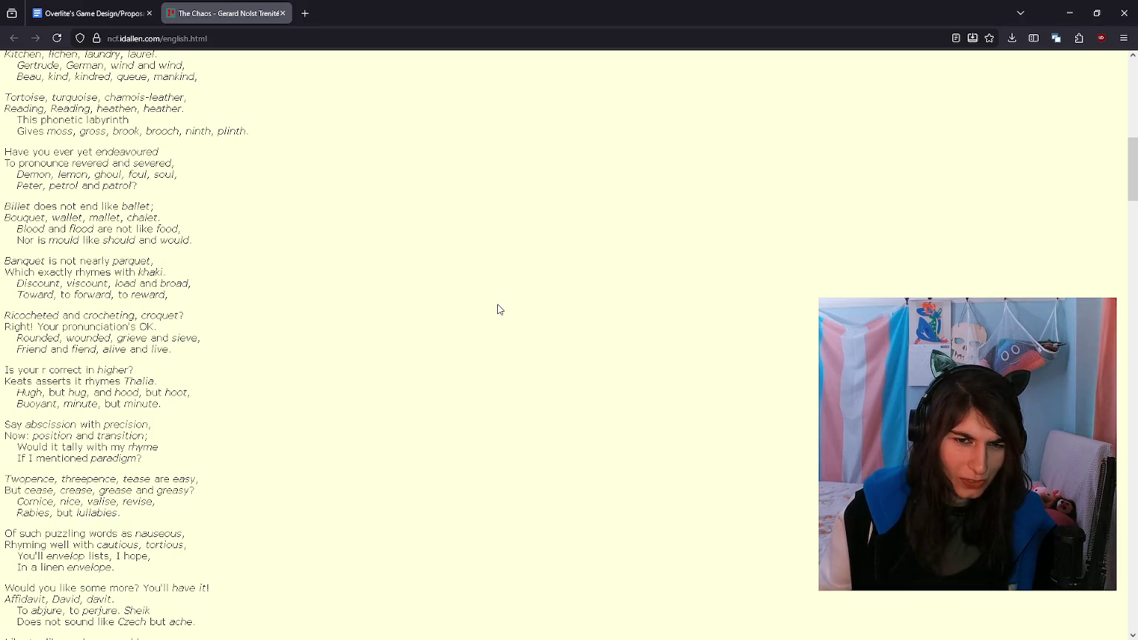
Step: Scroll to the poem's end and Notes section, selecting the closing lines
scroll(498, 309, down, 2)
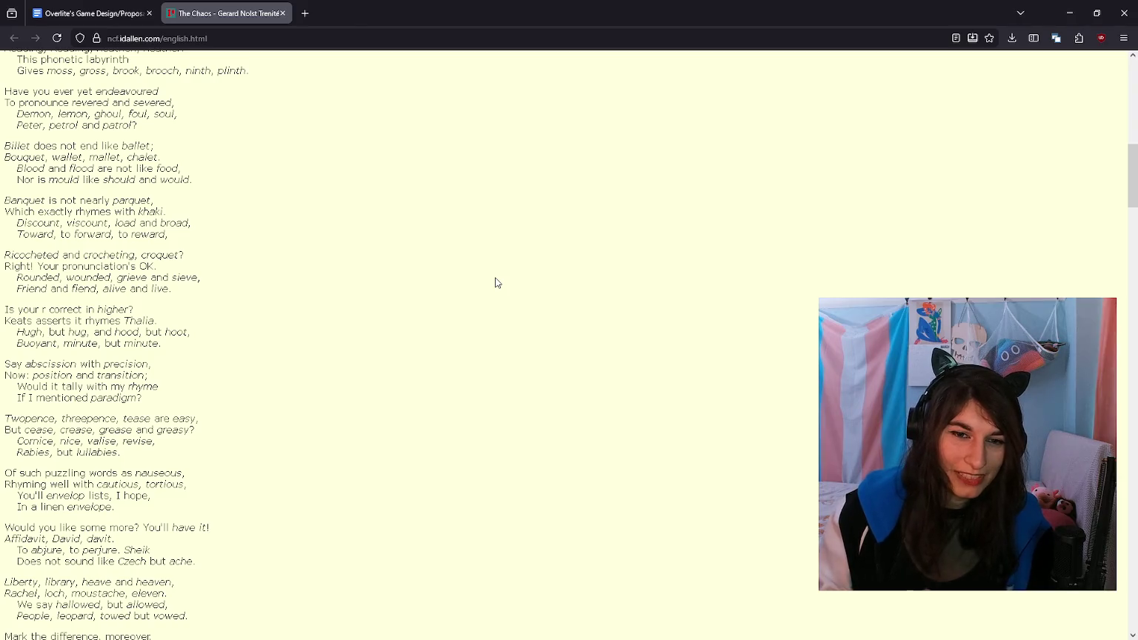
scroll(495, 281, down, 5)
scroll(492, 275, down, 5)
scroll(490, 276, down, 5)
scroll(480, 275, down, 5)
scroll(460, 285, down, 5)
scroll(444, 293, down, 5)
scroll(446, 290, up, 5)
mouse_move(167, 298)
mouse_down()
mouse_move(169, 281)
mouse_move(2, 251)
mouse_up()
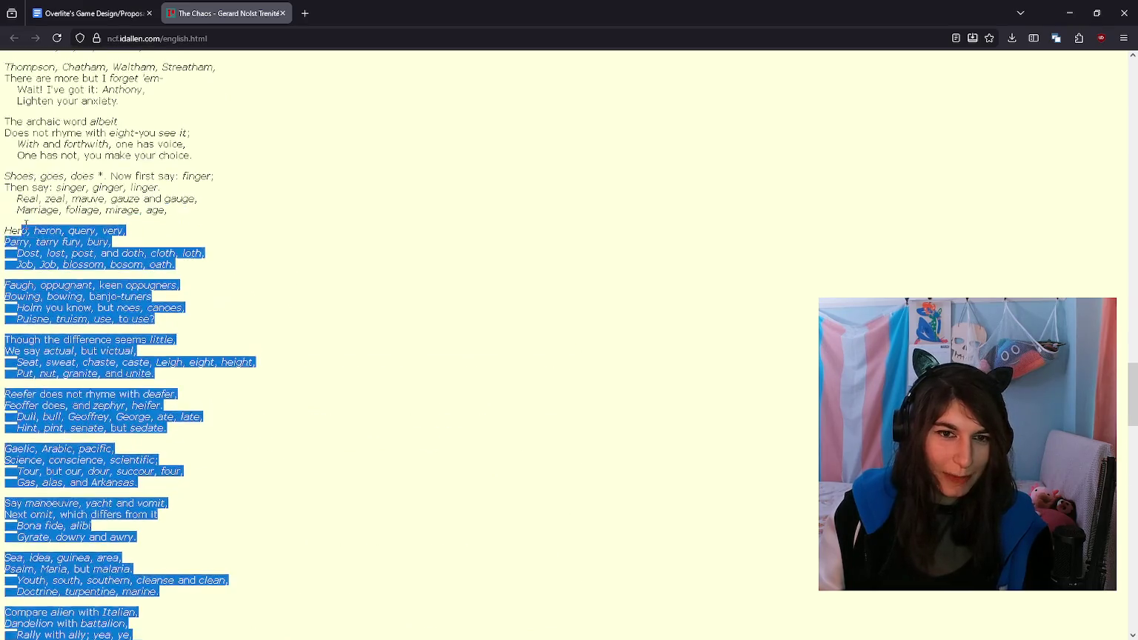
mouse_move(3, 250)
mouse_down()
mouse_move(6, 220)
mouse_move(10, 293)
mouse_up()
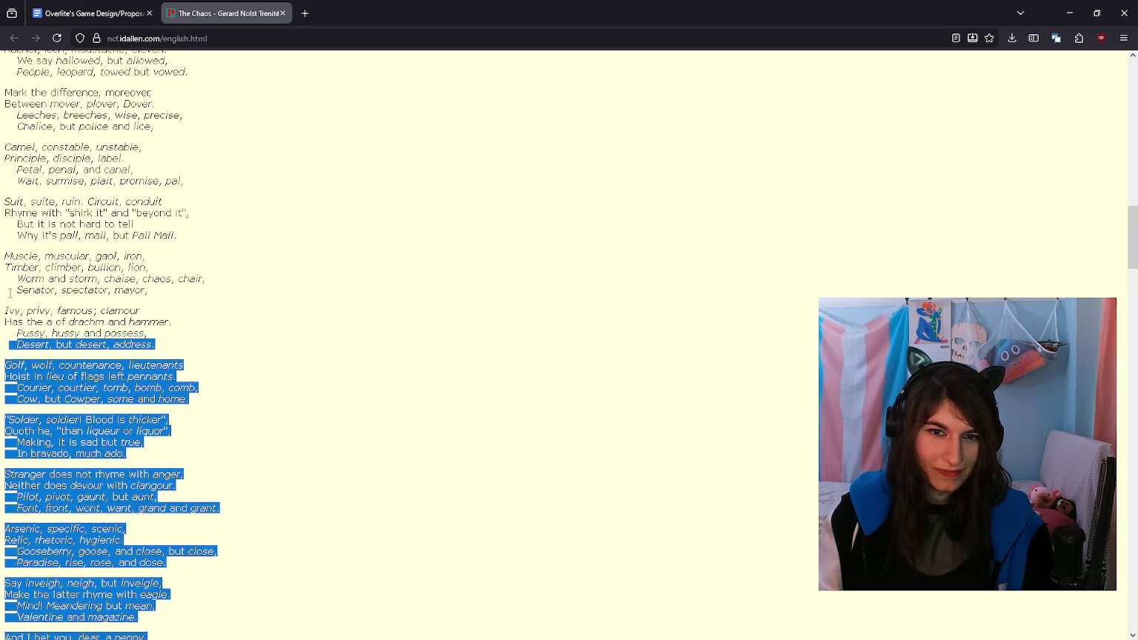
scroll(10, 293, up, 3)
scroll(9, 294, up, 2)
drag(9, 294, 10, 294)
scroll(9, 293, up, 3)
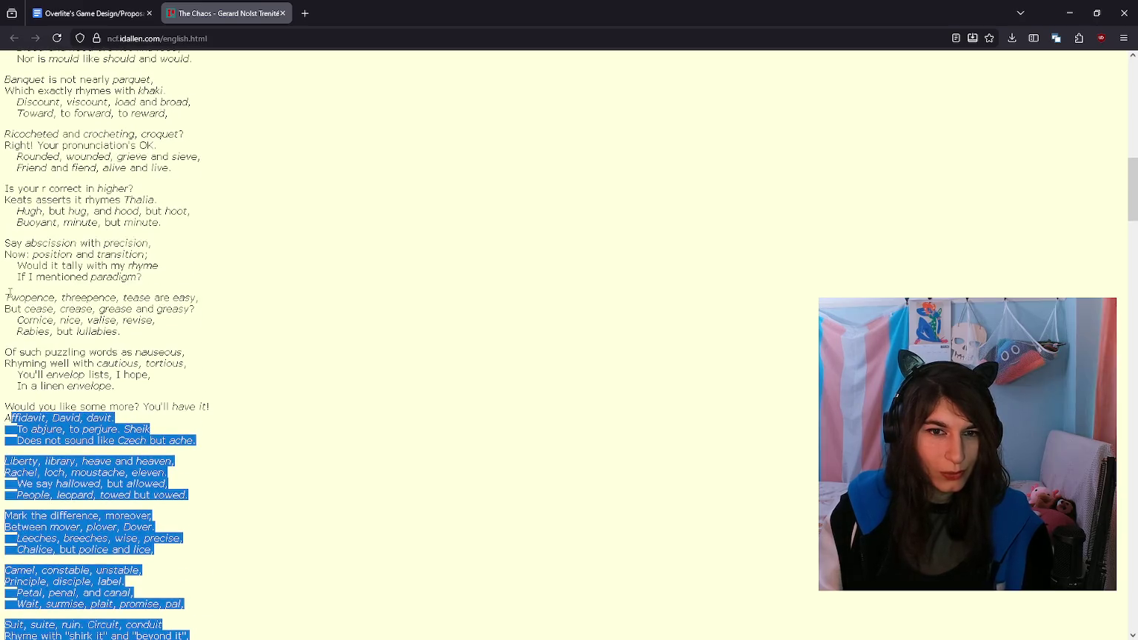
click(27, 297)
mouse_move(98, 294)
mouse_down()
mouse_move(128, 297)
mouse_move(19, 297)
mouse_up()
click(18, 298)
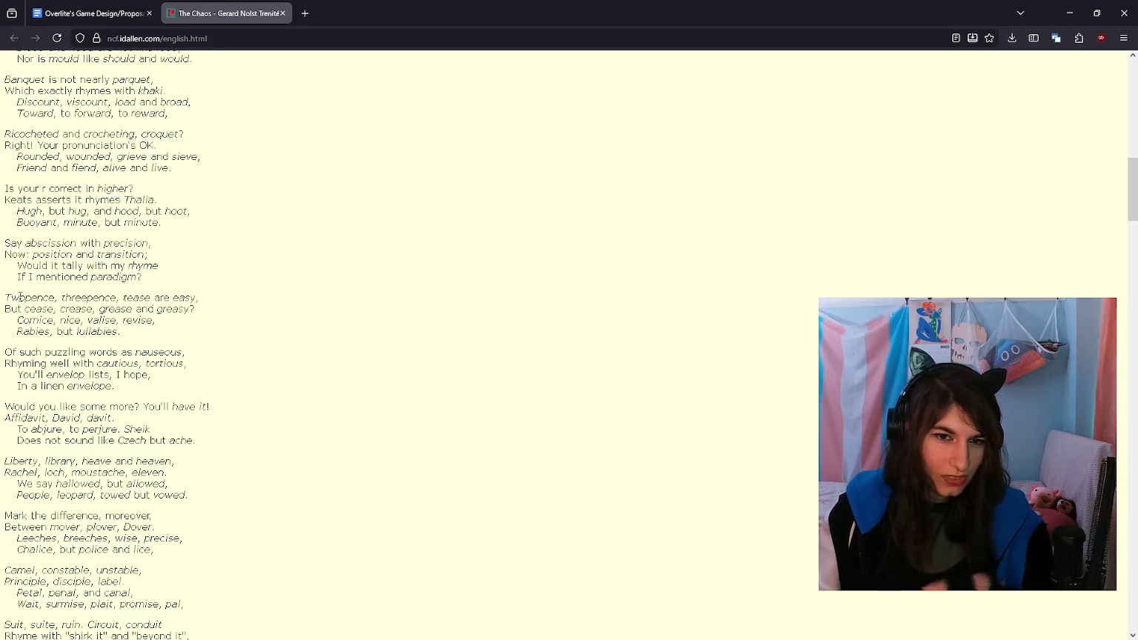
scroll(200, 325, up, 3)
scroll(175, 338, up, 1)
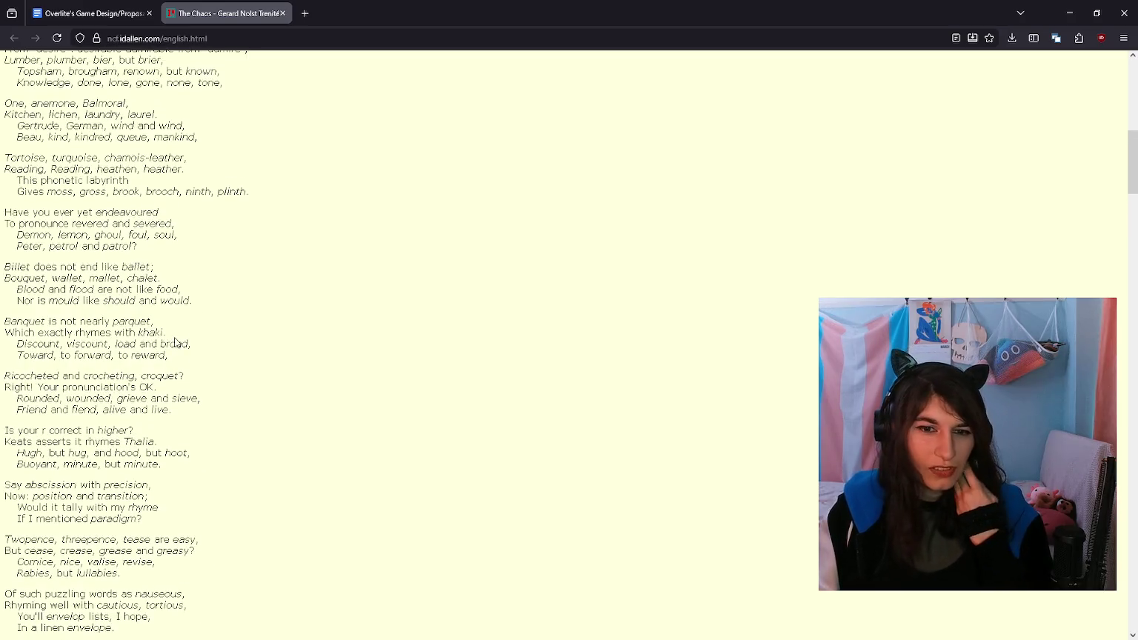
scroll(176, 243, down, 3)
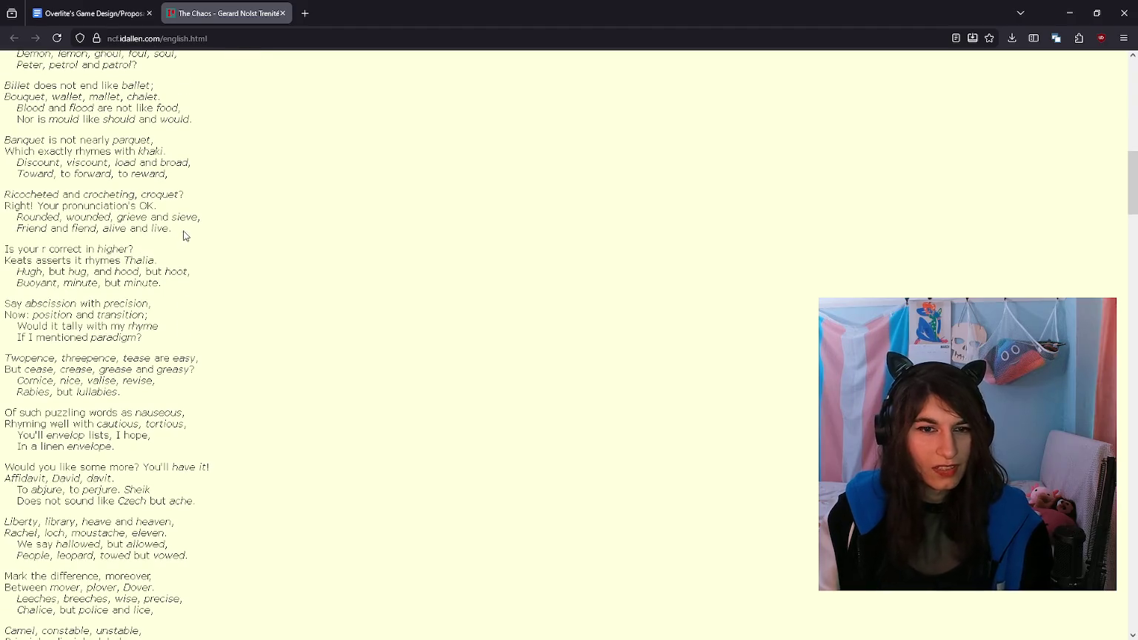
drag(181, 228, 146, 206)
click(109, 211)
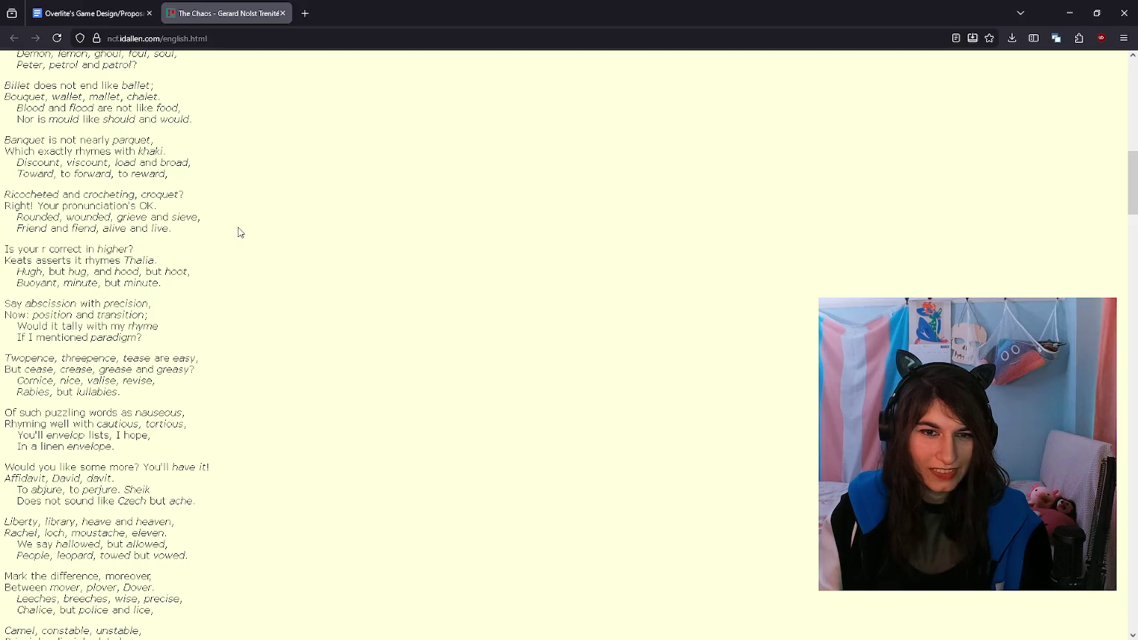
drag(147, 250, 4, 250)
click(3, 251)
drag(214, 246, 488, 369)
click(465, 330)
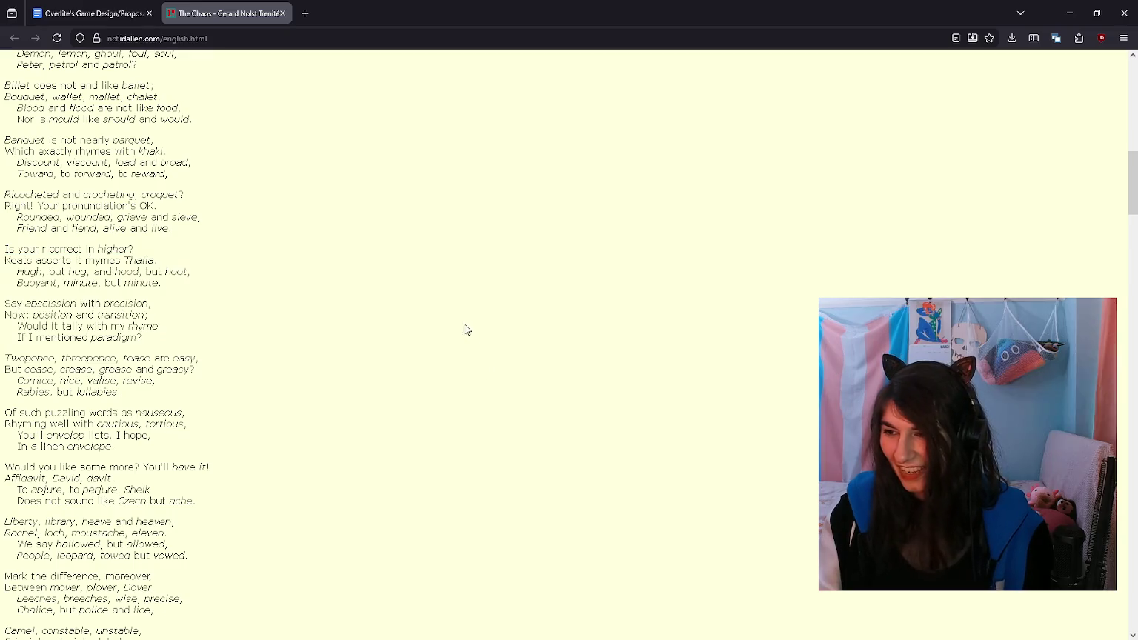
scroll(467, 329, down, 4)
key(ctrl+w)
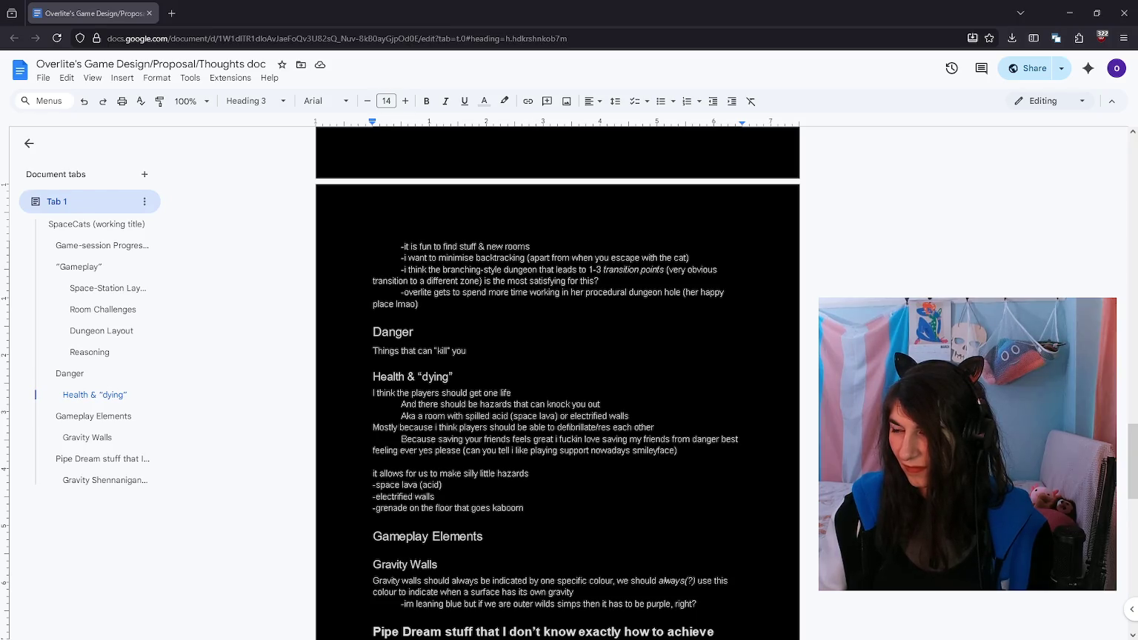
Step: Place the cursor at the Danger intro line, then the Health & “dying” heading
click(523, 353)
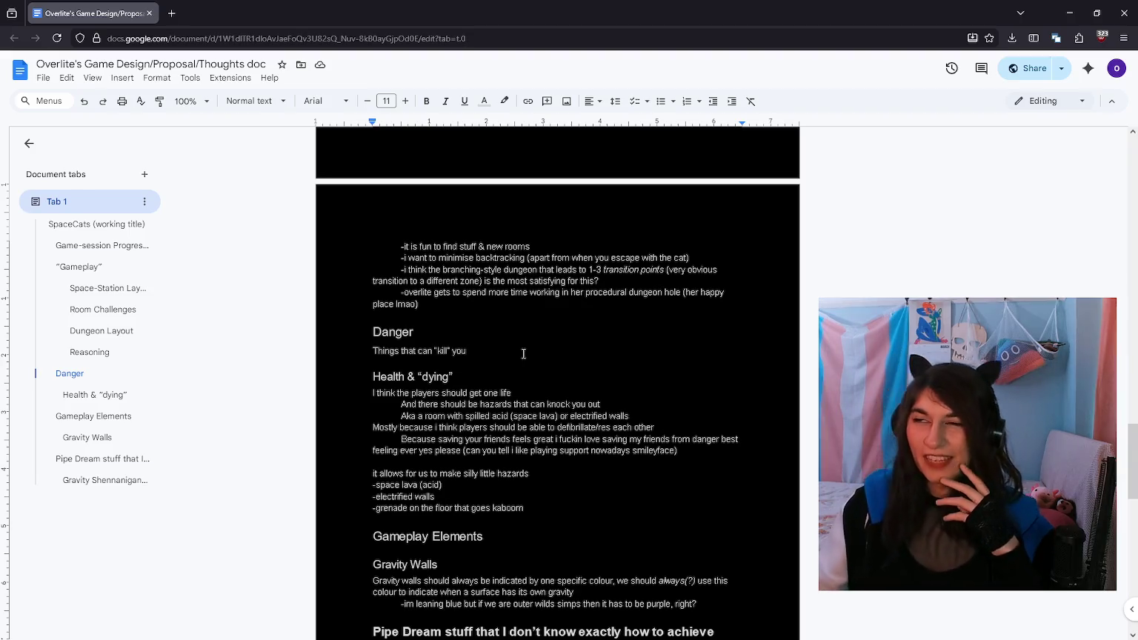
click(536, 355)
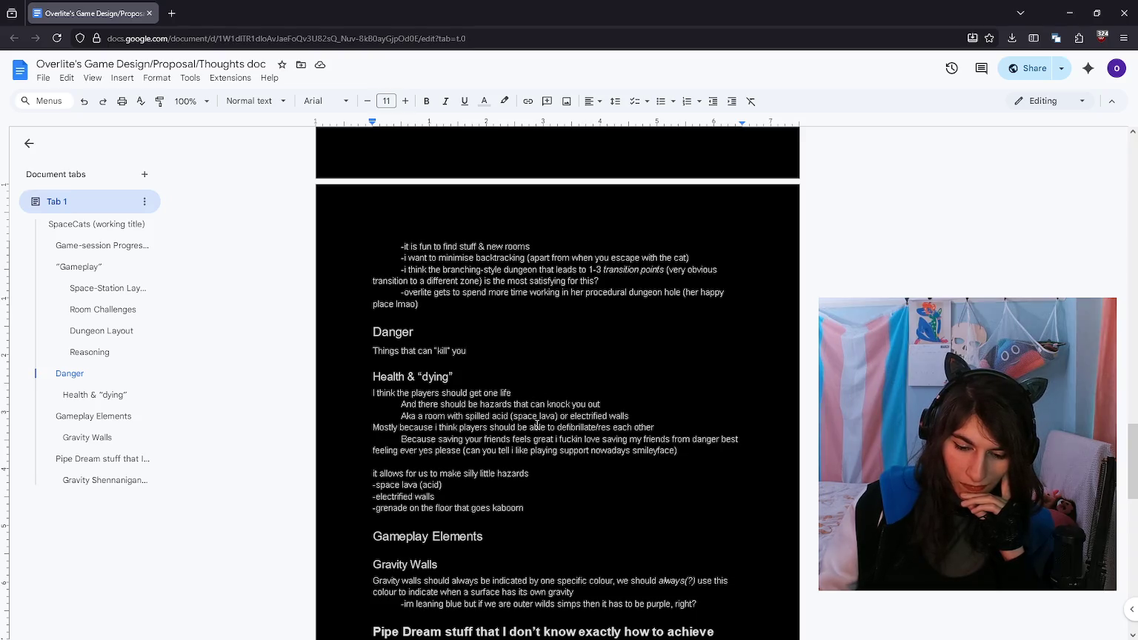
click(533, 361)
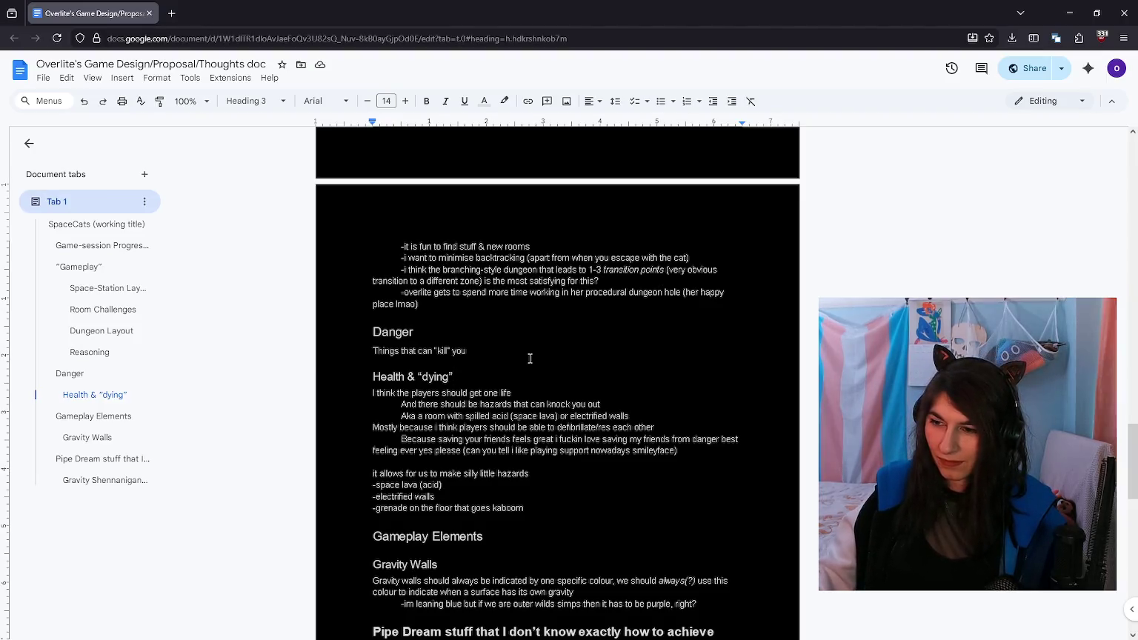
Step: Scroll to the Gravity Walls note saying gravity walls should be indicated by one colour
scroll(530, 358, down, 4)
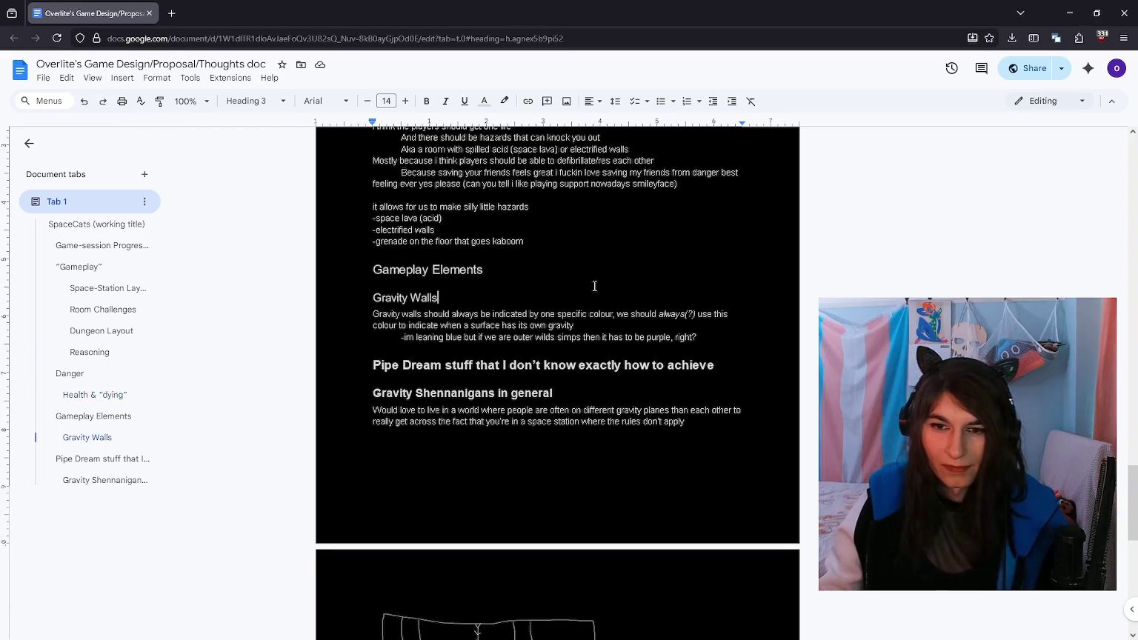
Step: Look over the Gravity Shennanigans paragraph, then scroll back up the document
scroll(592, 289, down, 2)
click(674, 261)
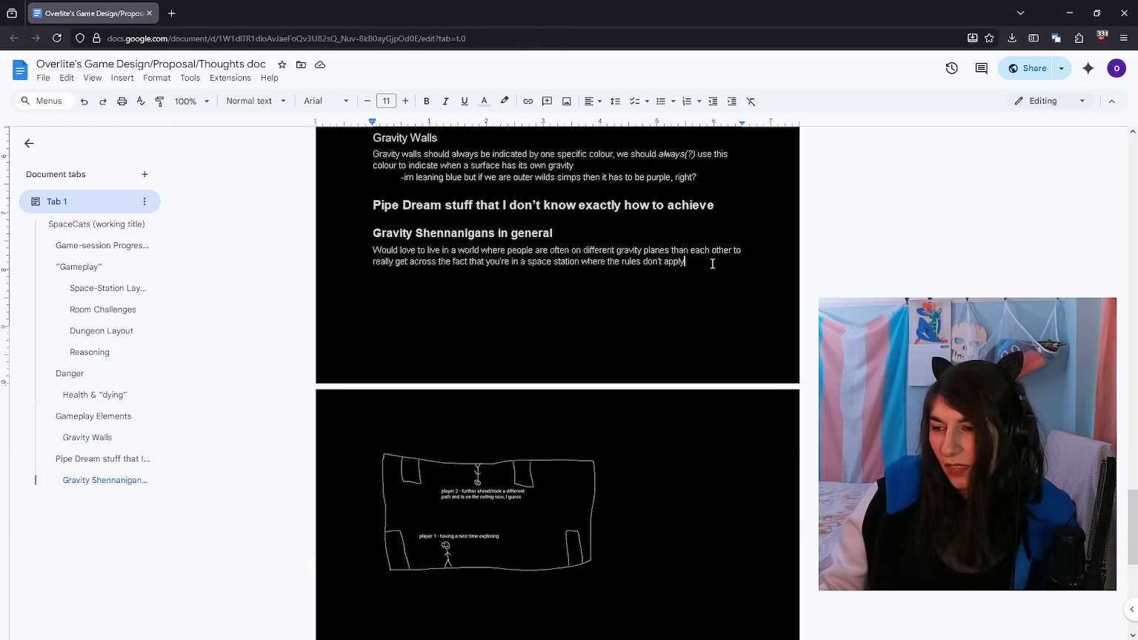
scroll(707, 264, up, 2)
scroll(708, 264, up, 2)
scroll(629, 400, up, 2)
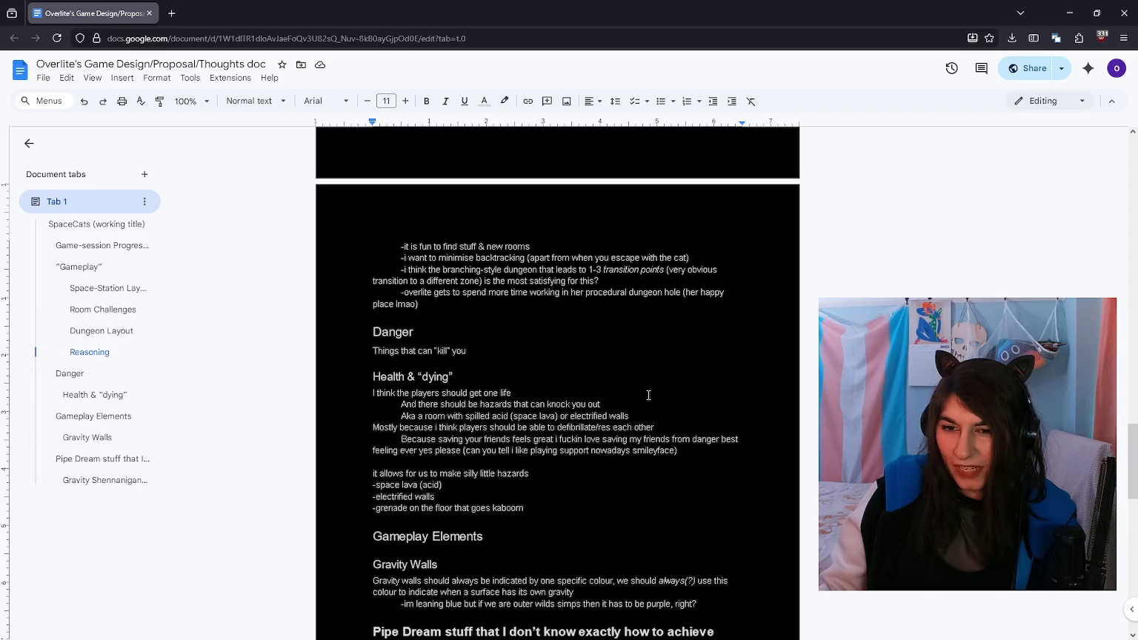
scroll(637, 367, down, 2)
Step: Place the cursor at the end of the 'place lmao)' Reasoning line above Danger
click(638, 364)
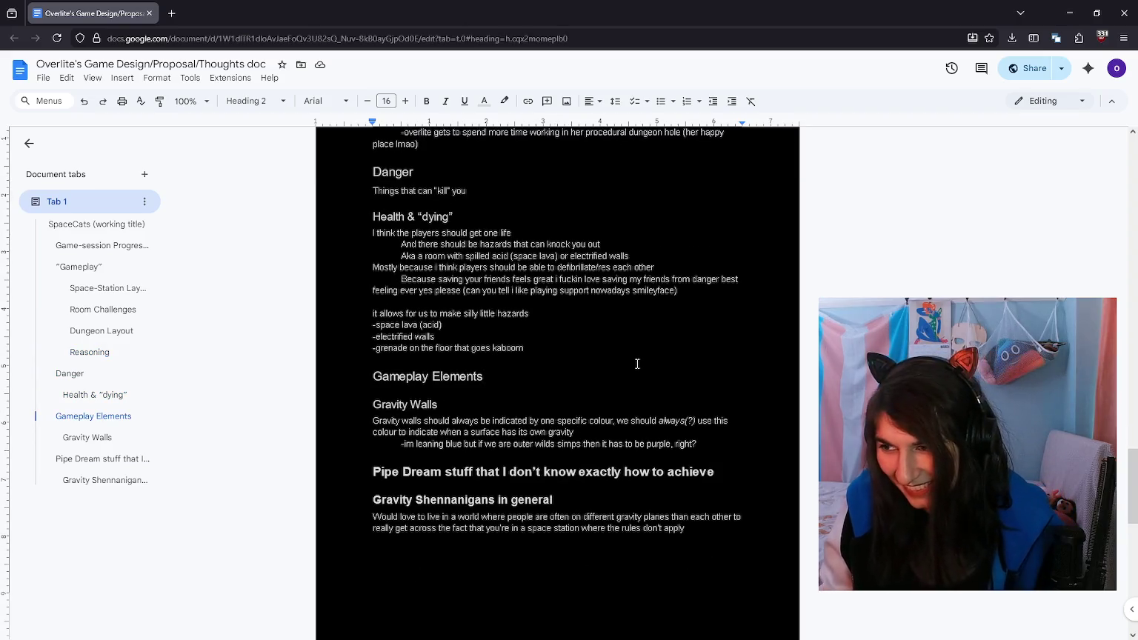
drag(616, 348, 444, 267)
click(687, 388)
scroll(687, 388, up, 3)
click(609, 424)
click(437, 409)
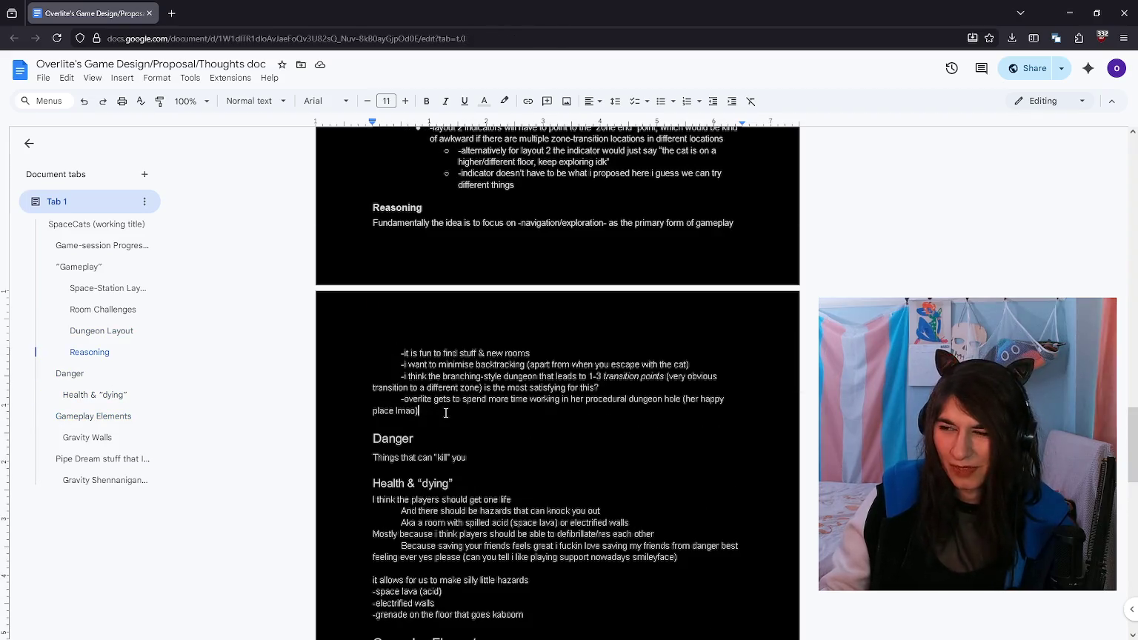
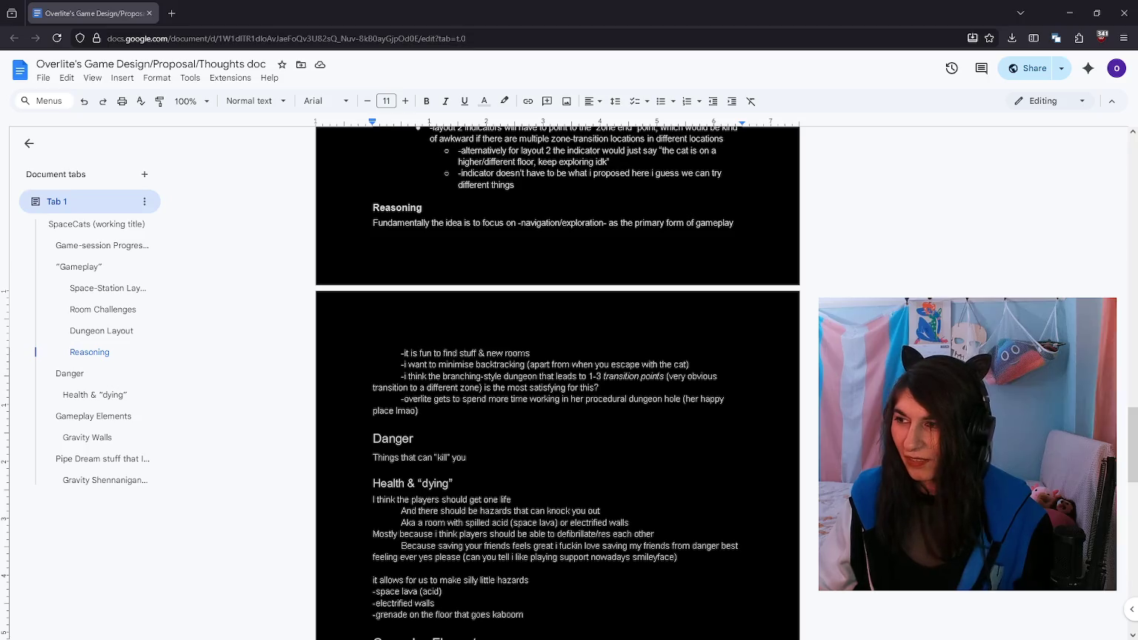
Step: Scroll down through the doc past the Danger and Gameplay Elements headings
scroll(554, 376, down, 1)
click(554, 376)
scroll(553, 377, down, 3)
click(553, 376)
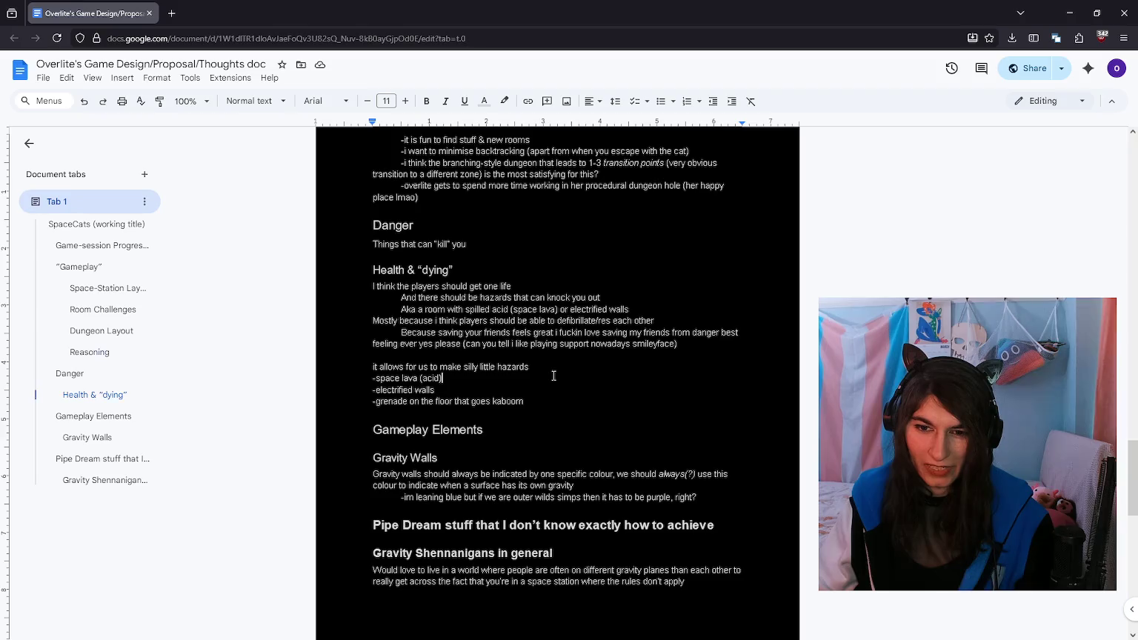
scroll(553, 376, down, 1)
click(554, 376)
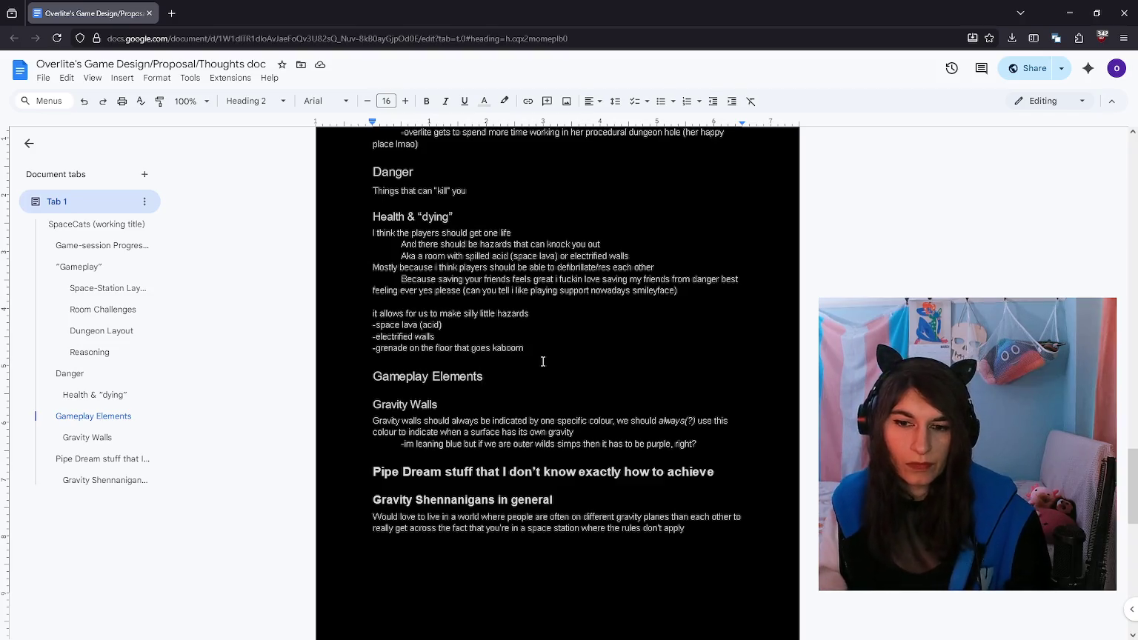
scroll(542, 361, down, 2)
scroll(572, 295, down, 2)
scroll(715, 326, up, 3)
Step: Insert a blank line after the Gravity Walls notes, undoing a stray line under Pipe Dream
click(715, 365)
key(Return)
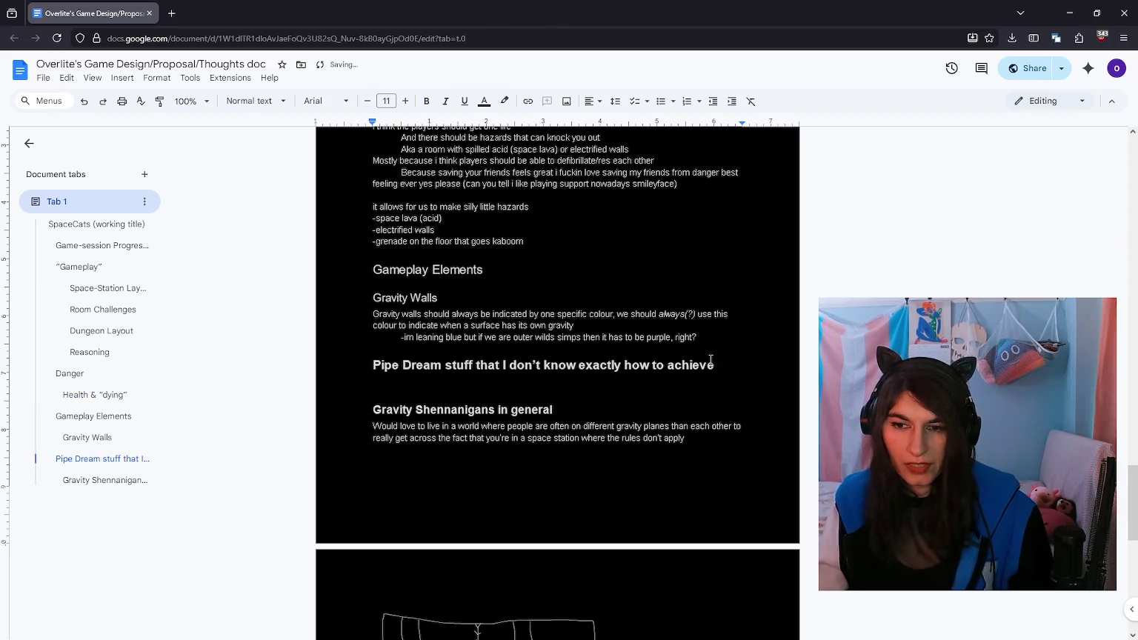
key(BackSpace)
click(706, 338)
key(Return)
Step: Review the document and place the caret on the new empty line above Pipe Dream
scroll(544, 382, up, 3)
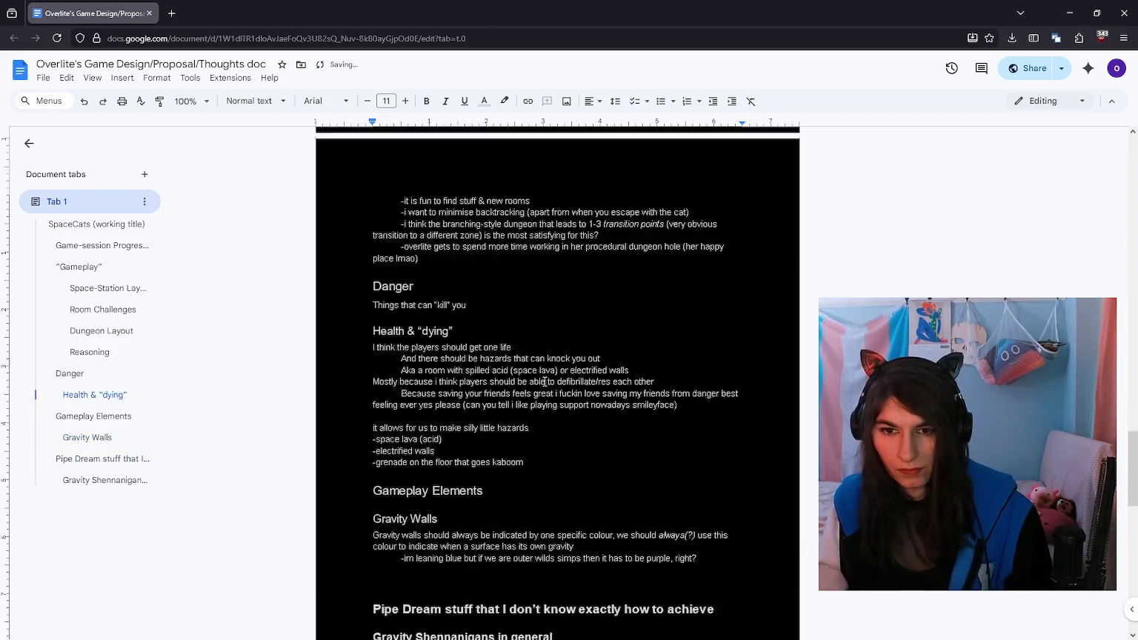
scroll(545, 382, up, 2)
scroll(545, 381, up, 4)
scroll(544, 381, down, 2)
scroll(545, 381, up, 1)
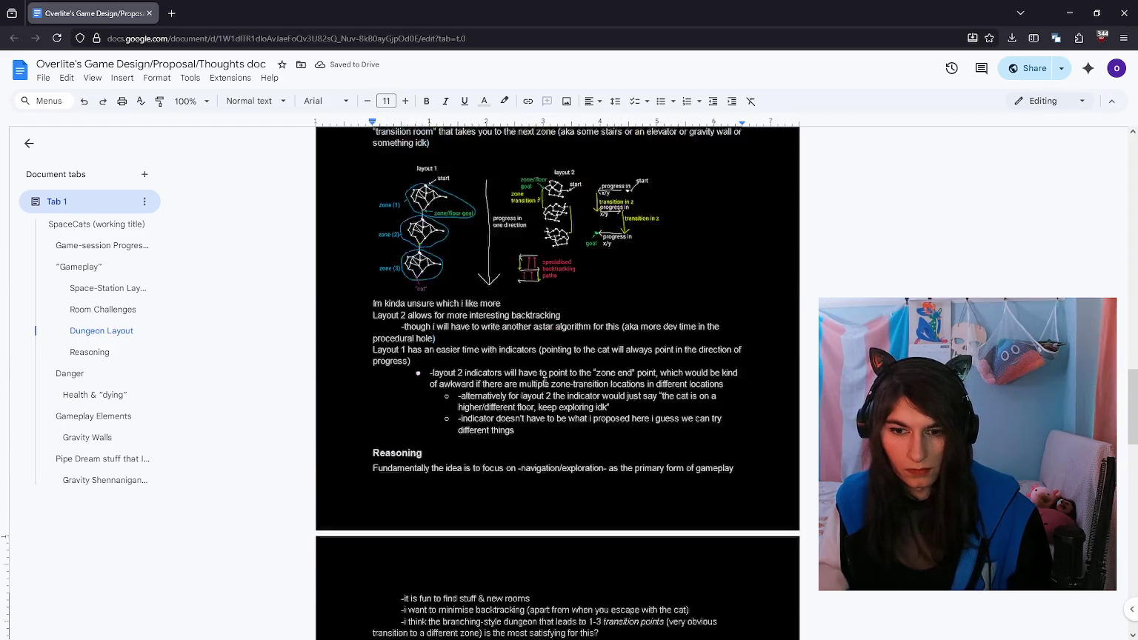
scroll(544, 382, up, 4)
scroll(504, 372, up, 2)
scroll(504, 372, up, 2)
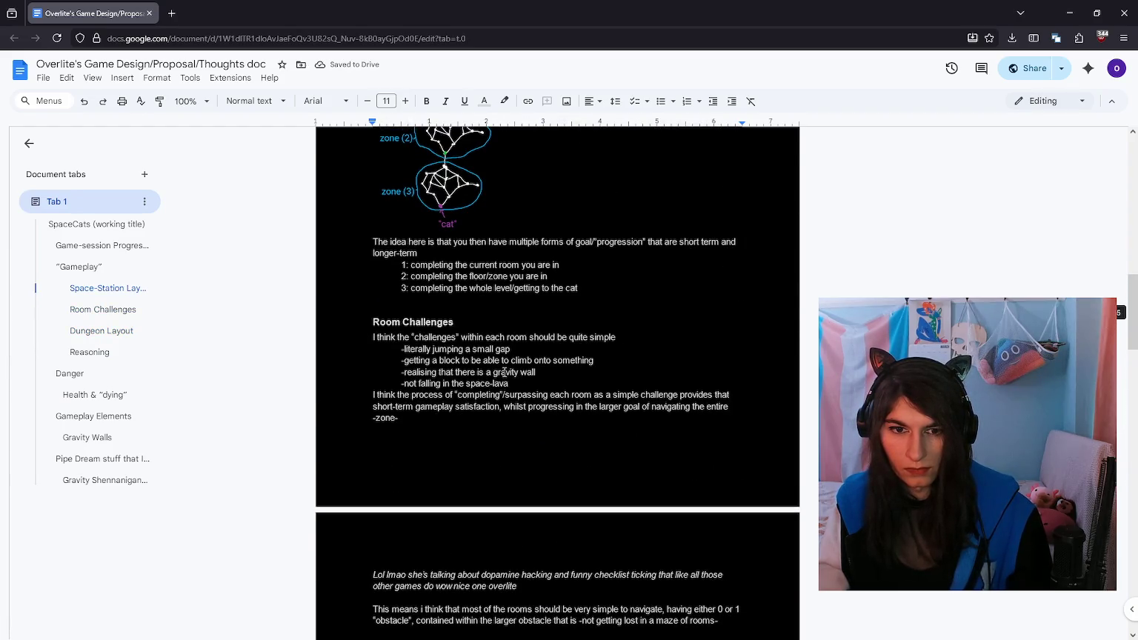
scroll(504, 372, down, 10)
scroll(503, 363, down, 7)
scroll(501, 356, up, 3)
scroll(499, 349, up, 1)
scroll(499, 348, up, 2)
scroll(498, 349, down, 1)
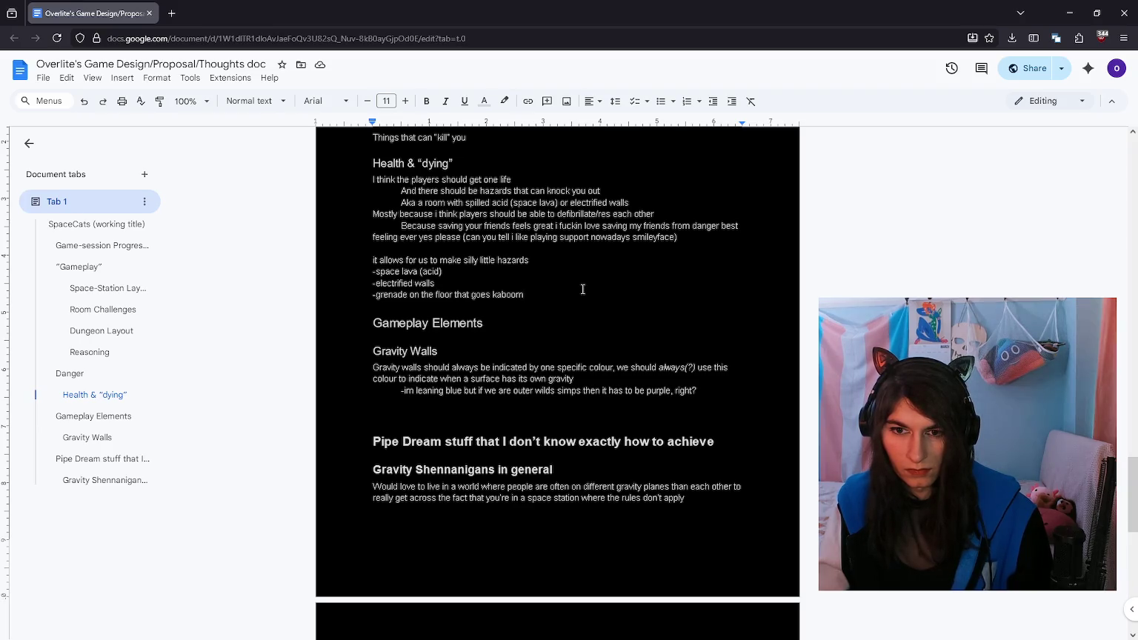
scroll(588, 303, down, 2)
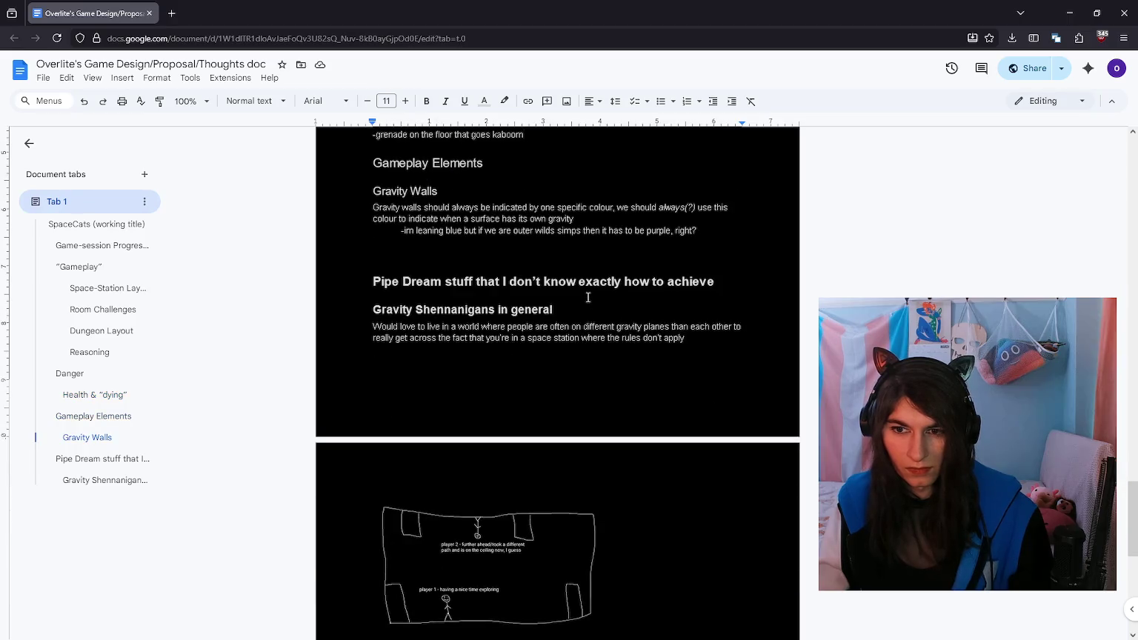
scroll(677, 288, up, 1)
click(617, 307)
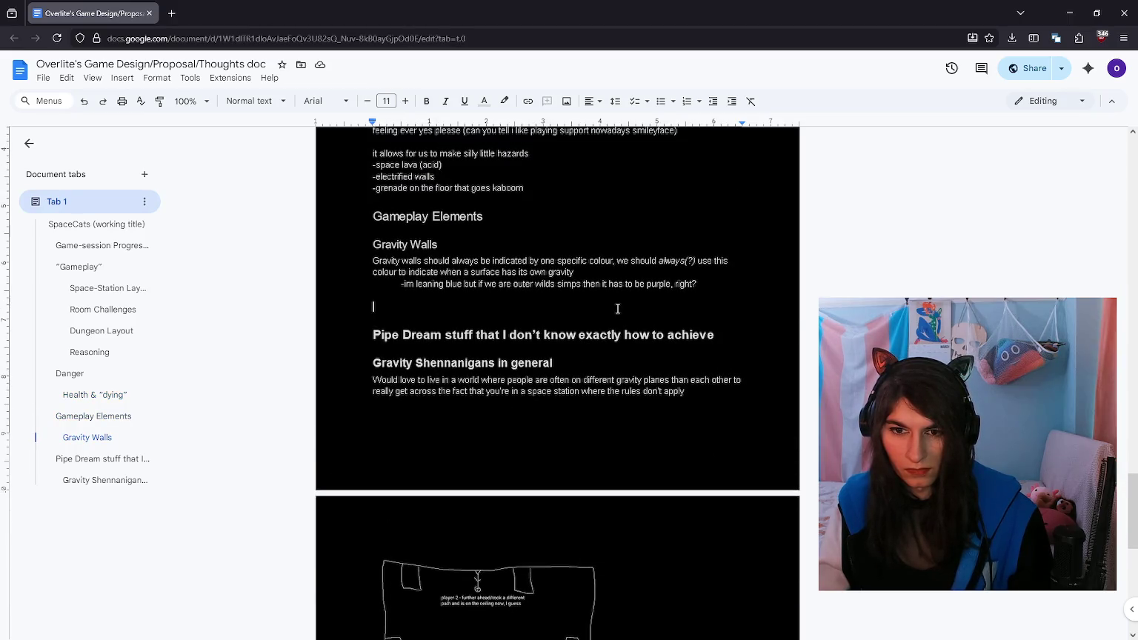
Step: Type 'Prototype-direction' and style it as Heading 2
text(Prototype-)
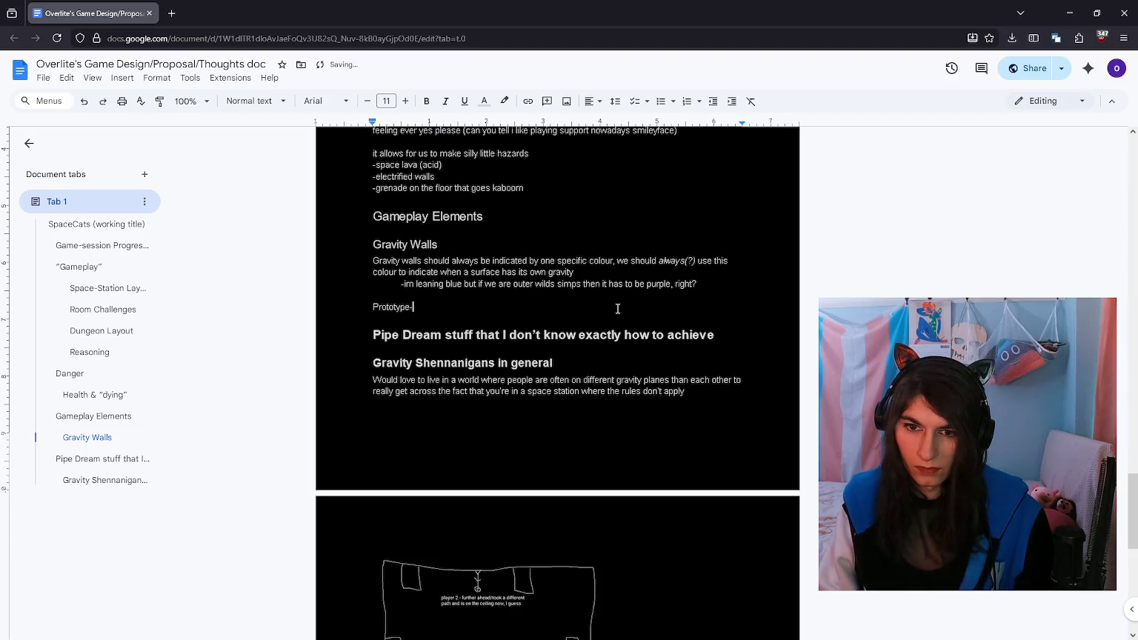
text(direction)
key(shift+Home)
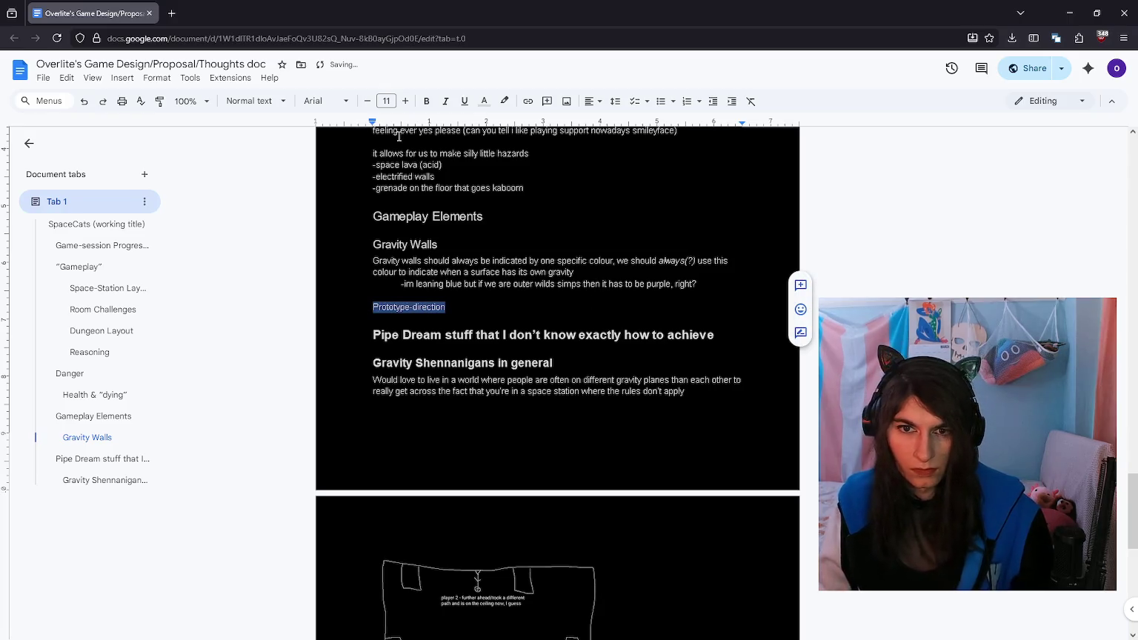
click(485, 101)
click(485, 101)
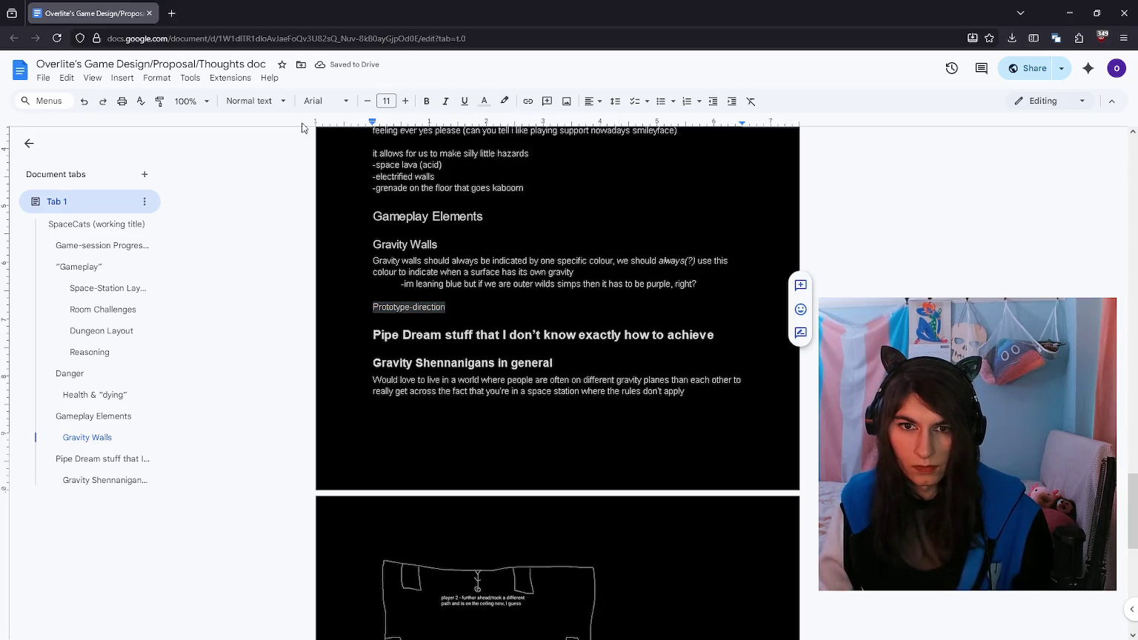
click(255, 100)
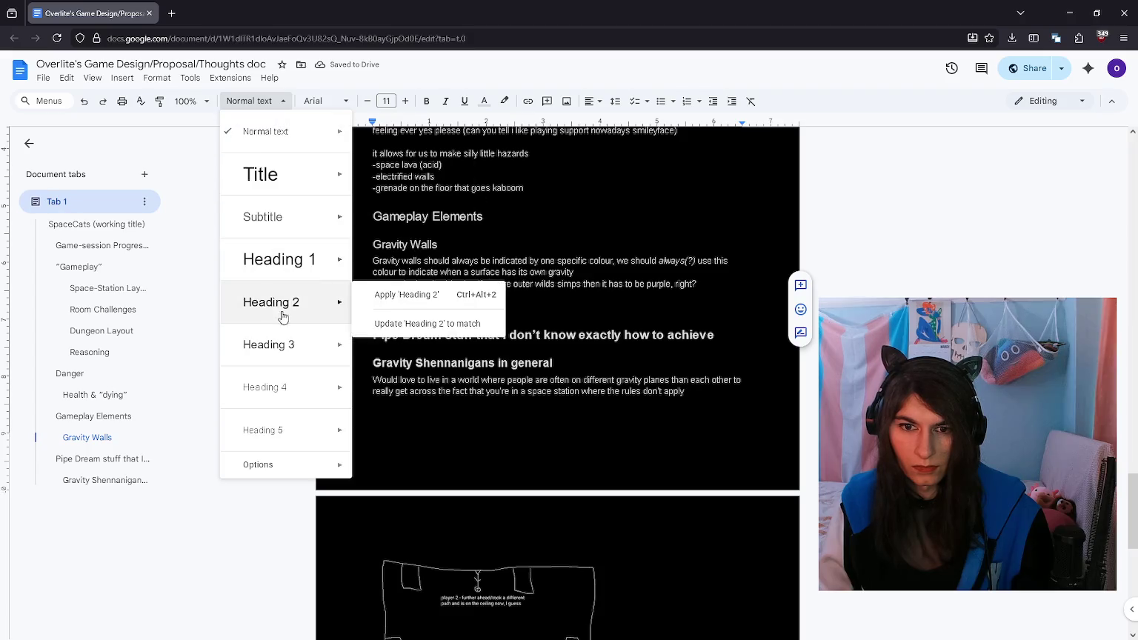
click(300, 352)
click(259, 101)
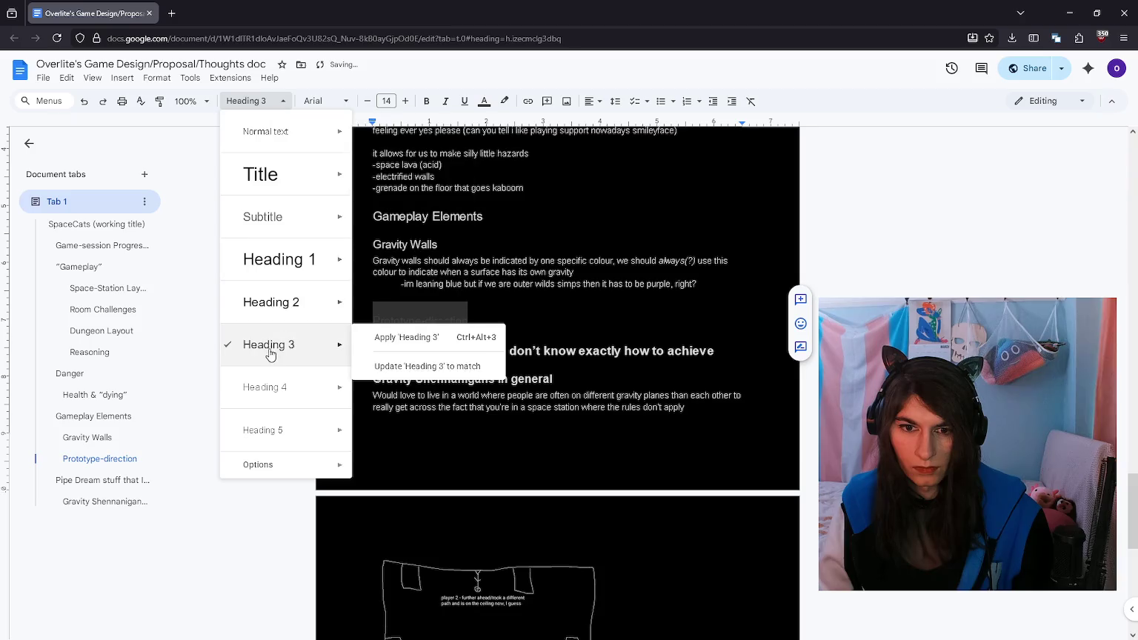
click(274, 302)
Step: Recolour all document text and make the Prototype-direction heading bold
key(ctrl+a)
click(484, 100)
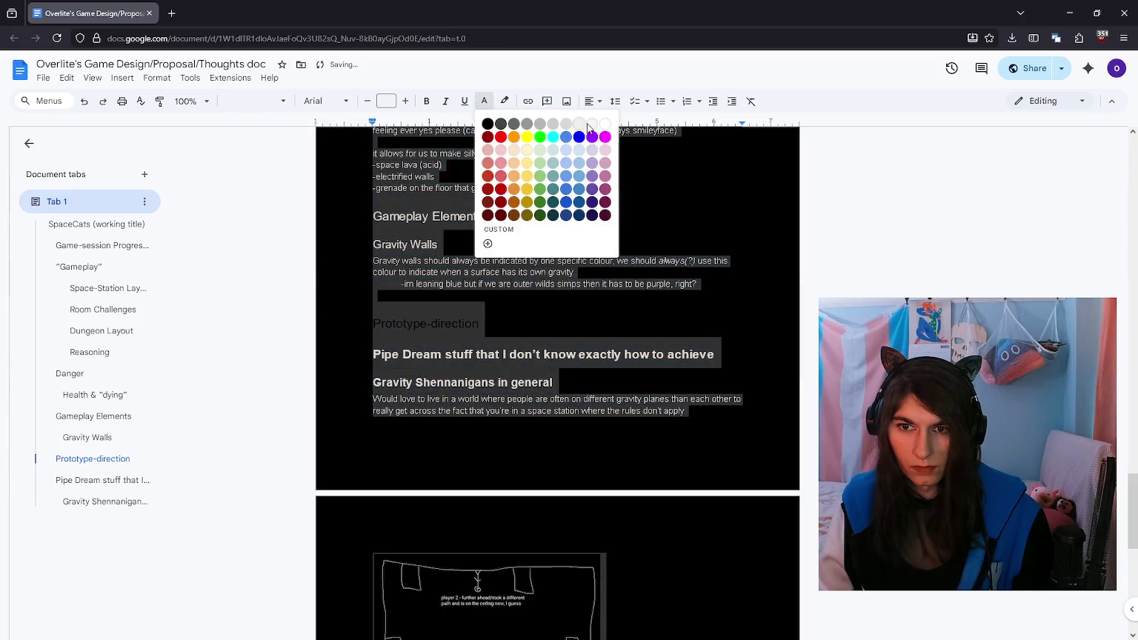
click(569, 127)
click(519, 328)
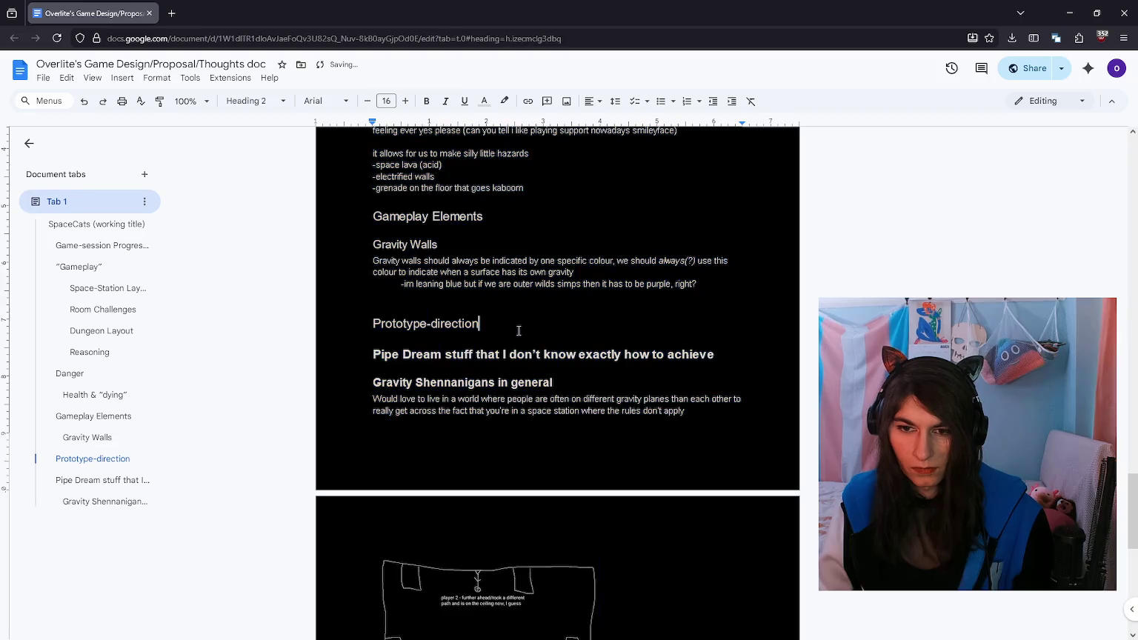
double_click(518, 330)
triple_click(518, 331)
key(ctrl+b)
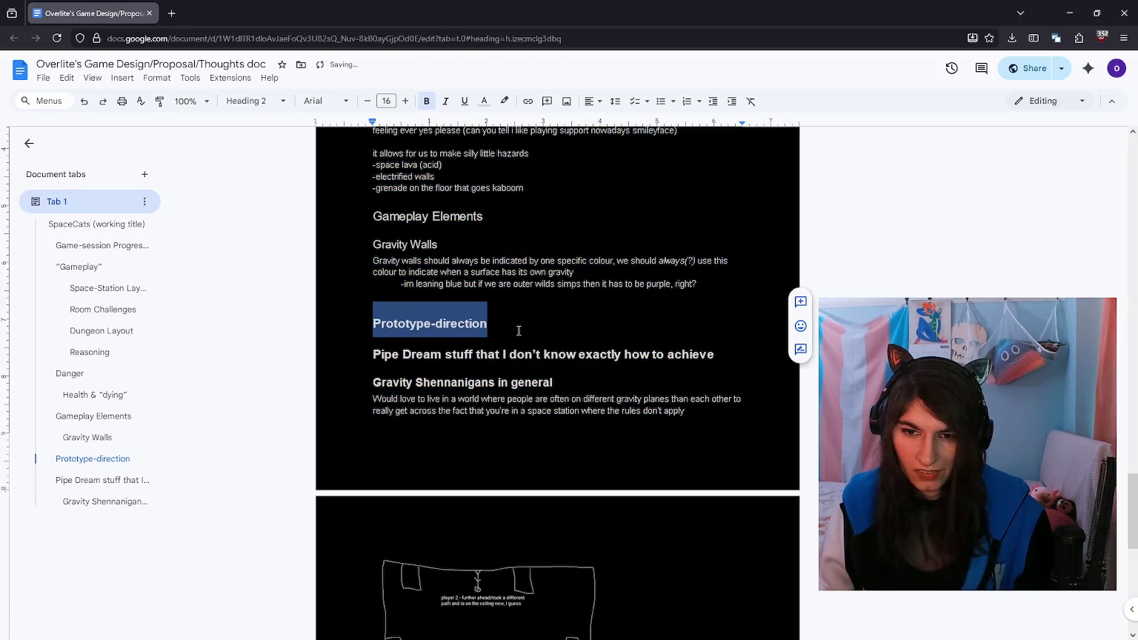
click(518, 331)
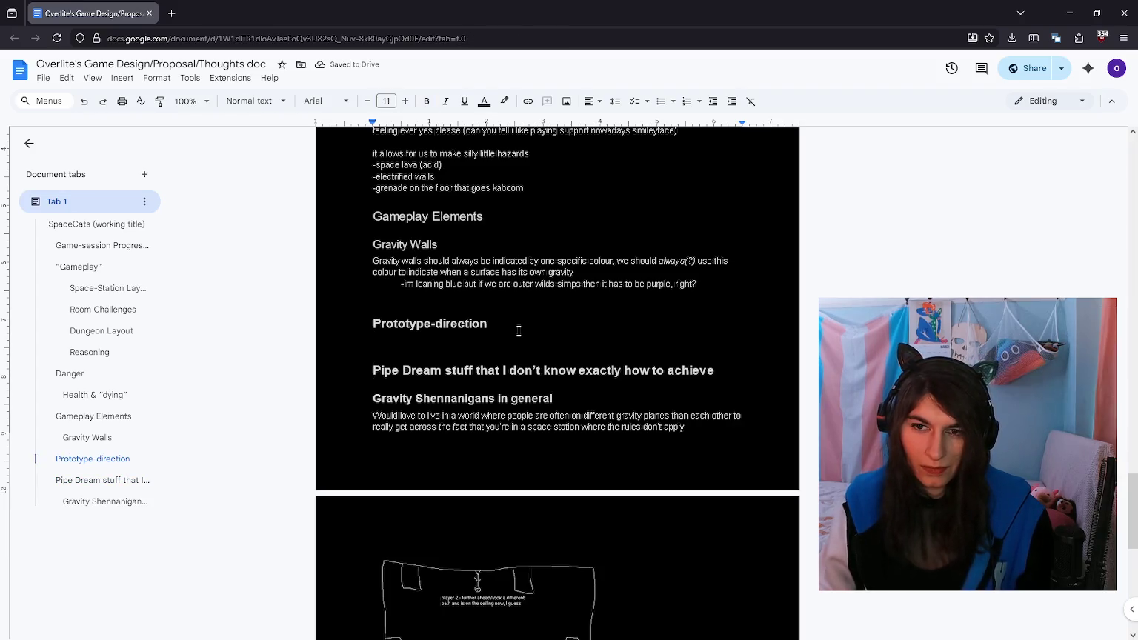
Step: Reapply the text colour to the whole document and go to the empty line under the heading
key(ctrl+a)
click(484, 101)
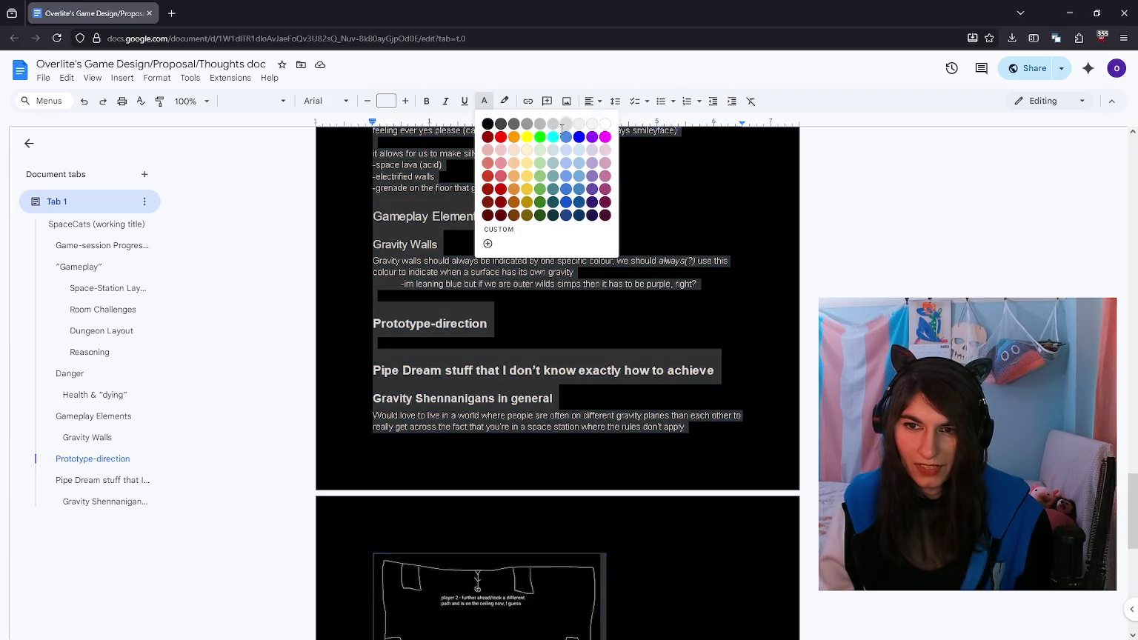
click(562, 129)
click(388, 344)
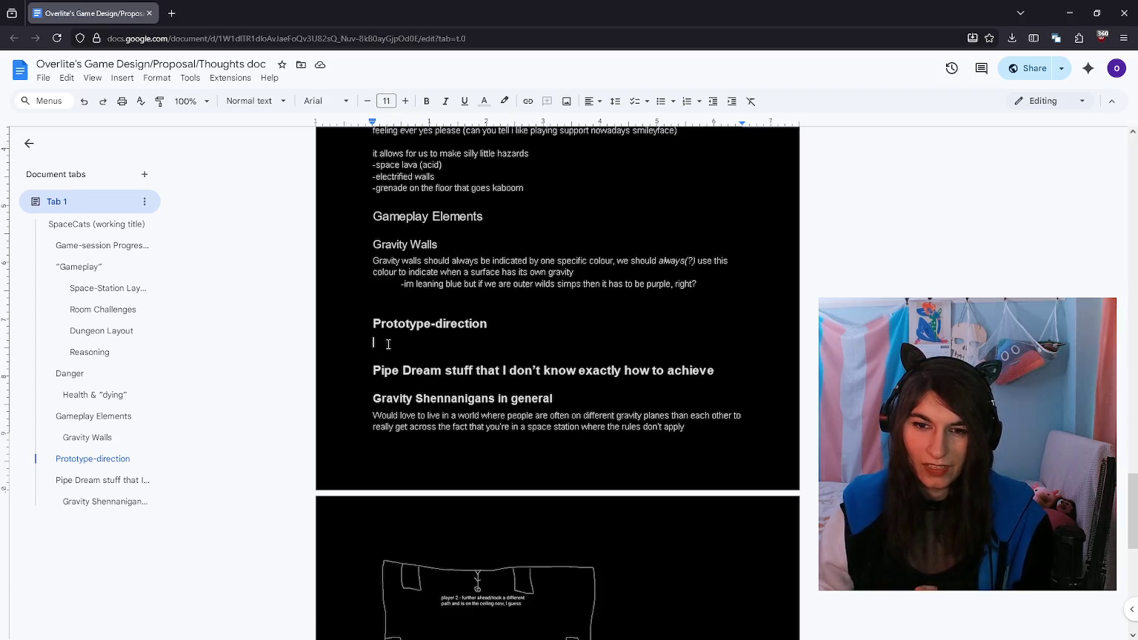
Step: Write steps '1- put "cat" at end of dungeon' and '2- make pointer/arrow/indicator that points to cat'
text(1-)
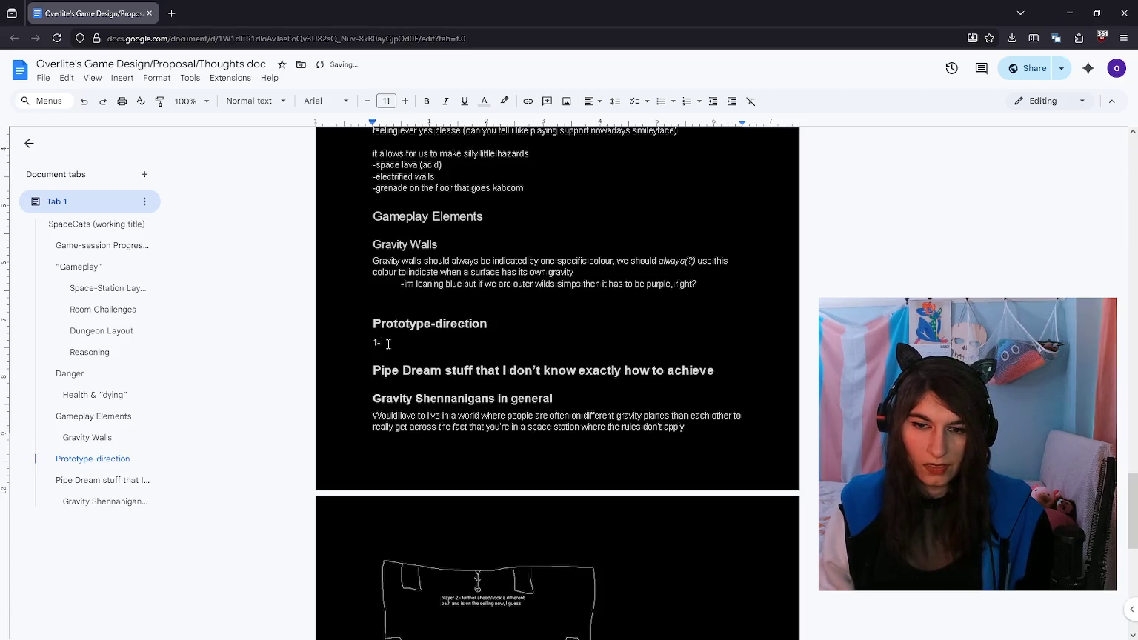
text(put cat at )
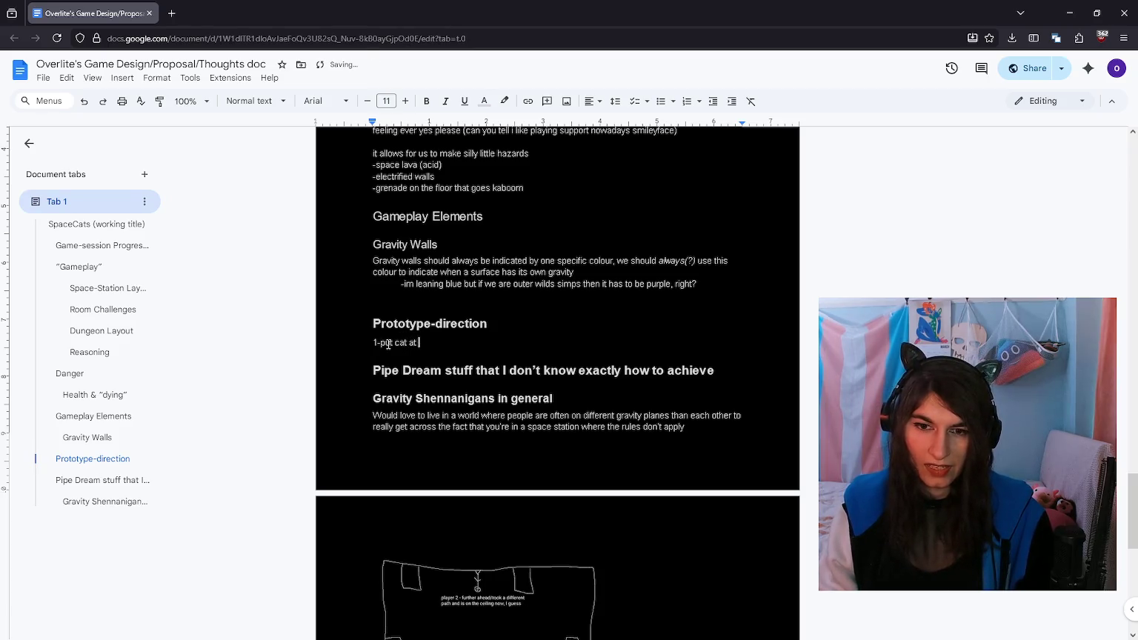
text(end of dungeon)
key(Return)
text(2-)
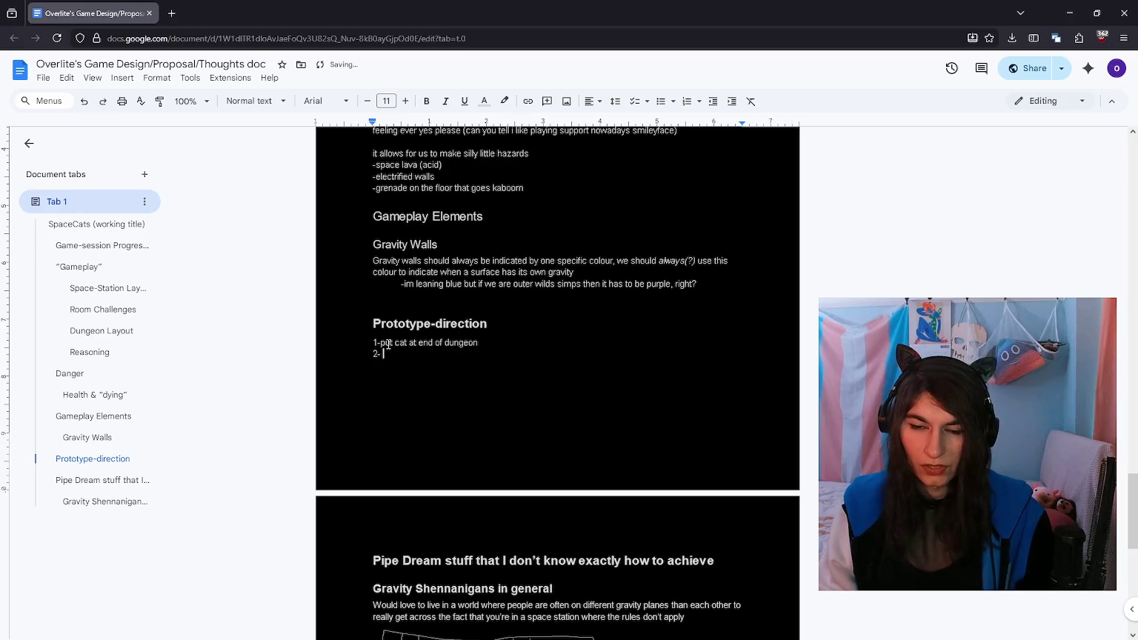
text(")
key(ctrl+Right)
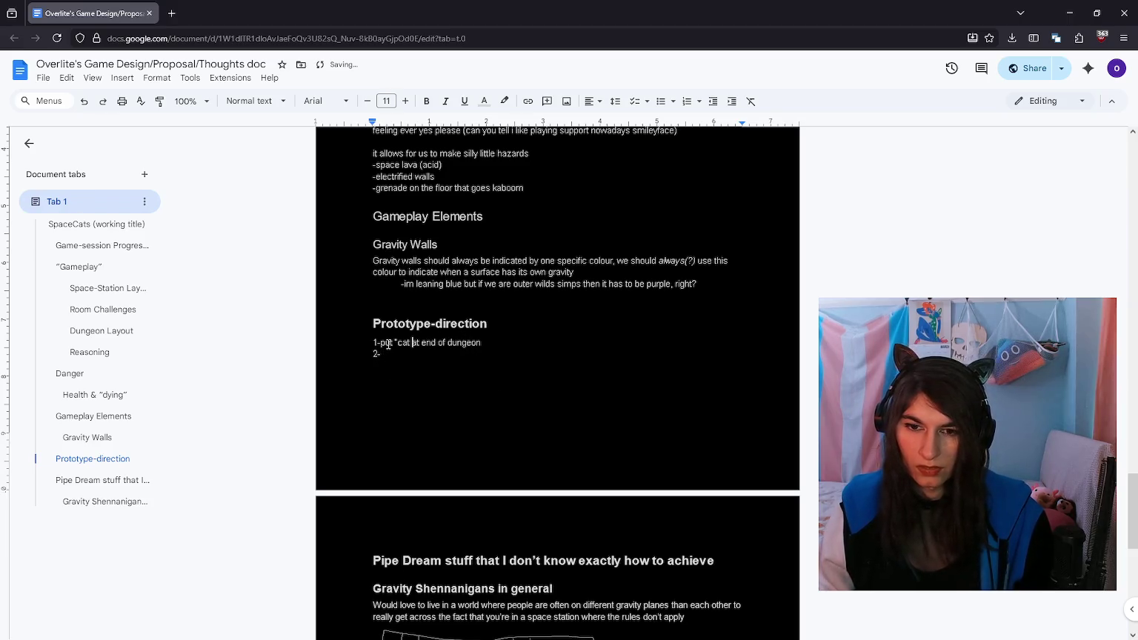
text(")
key(Down)
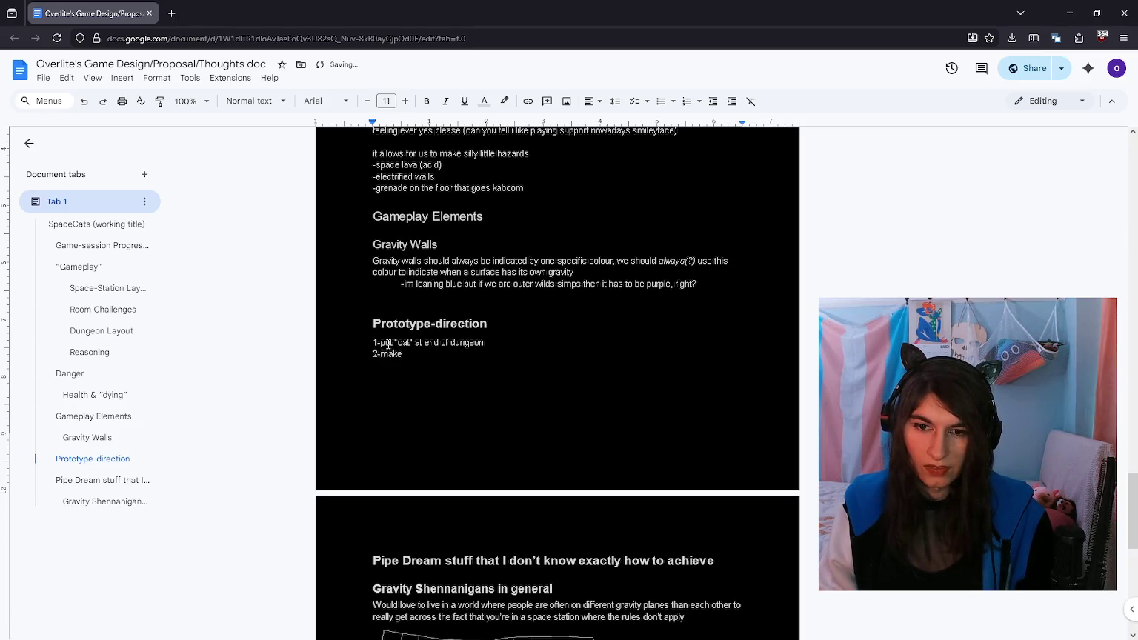
text(pointer/arrow/indicator th)
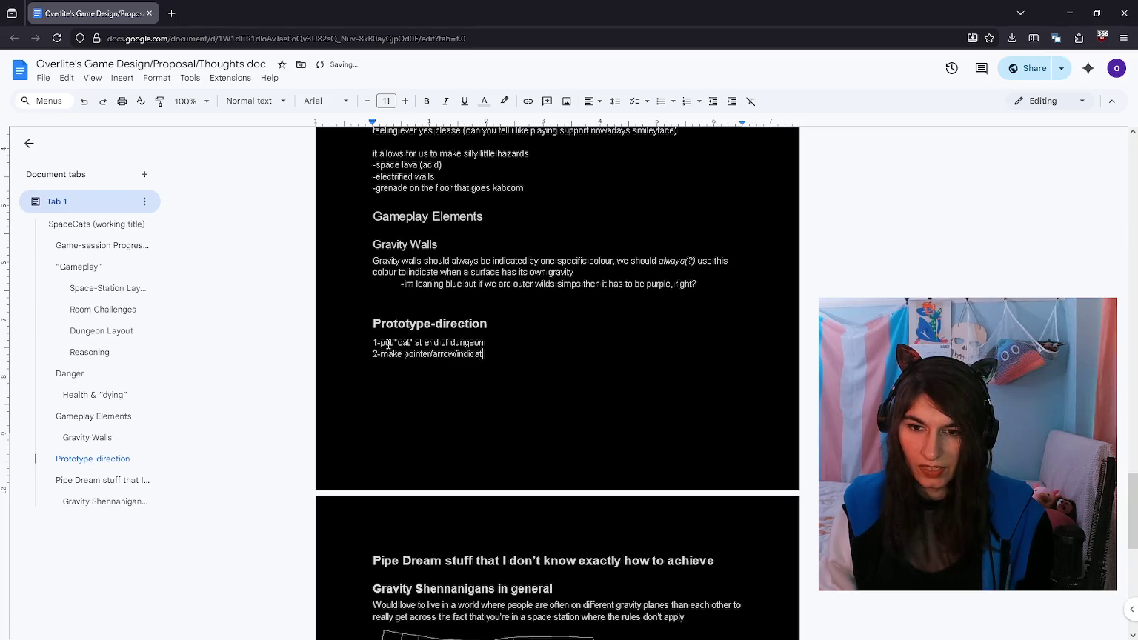
text(at points to ca)
Step: Start a '3-' step and add a space after each step number
key(Return)
text(3-)
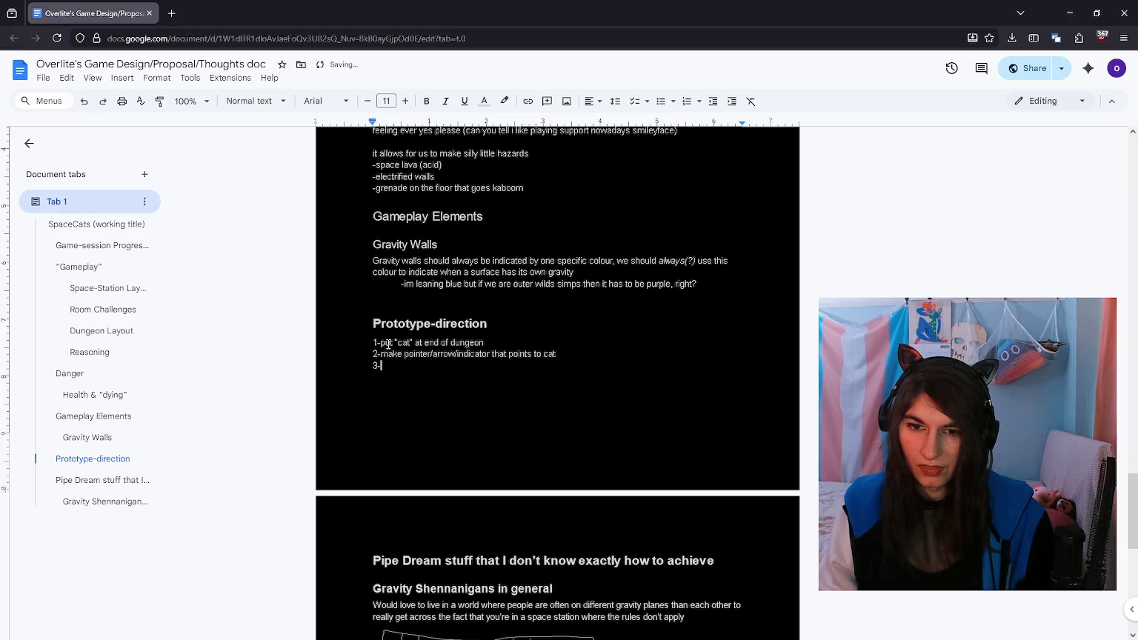
key(Up)
key(Up)
key(Down)
key(Down)
key(End)
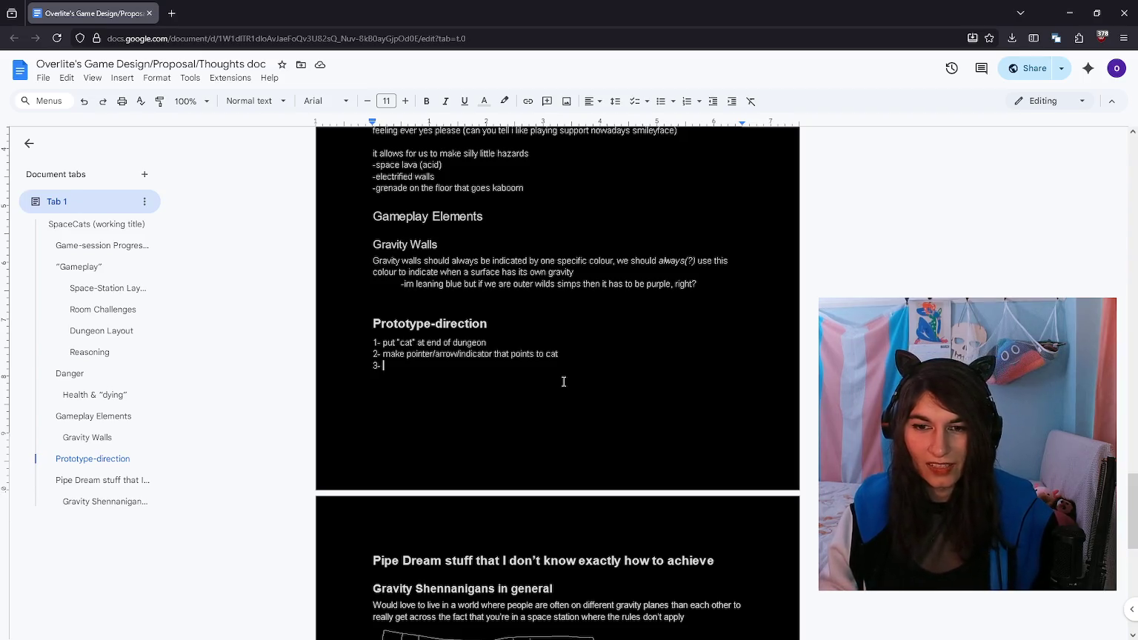
Step: Move the caret down to the '3-' line to continue the third step
key(Down)
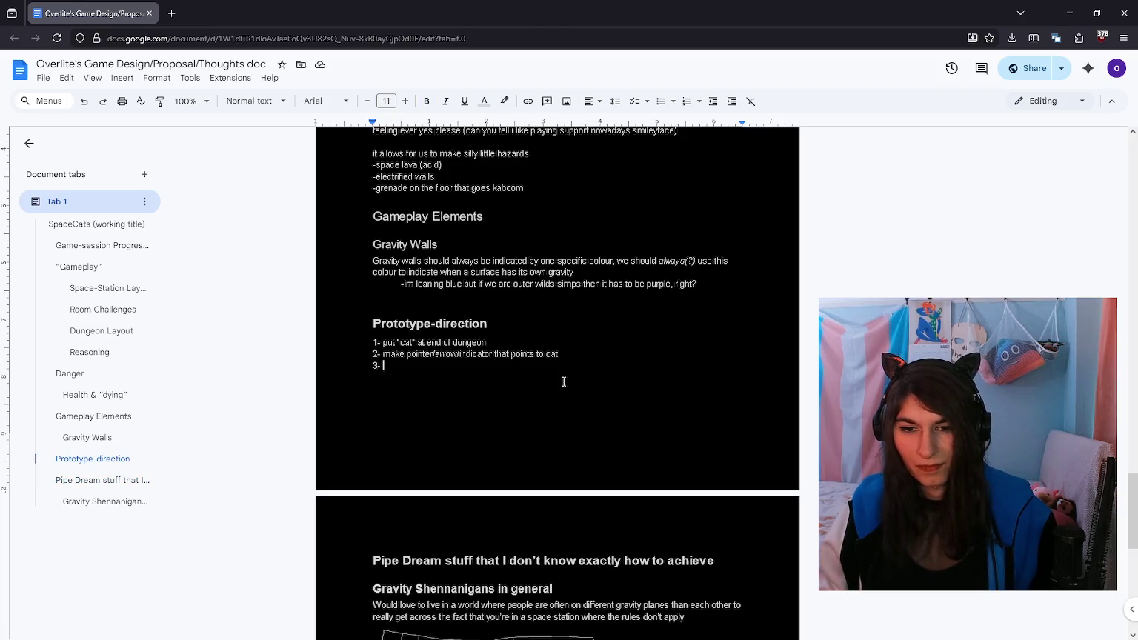
key(Down)
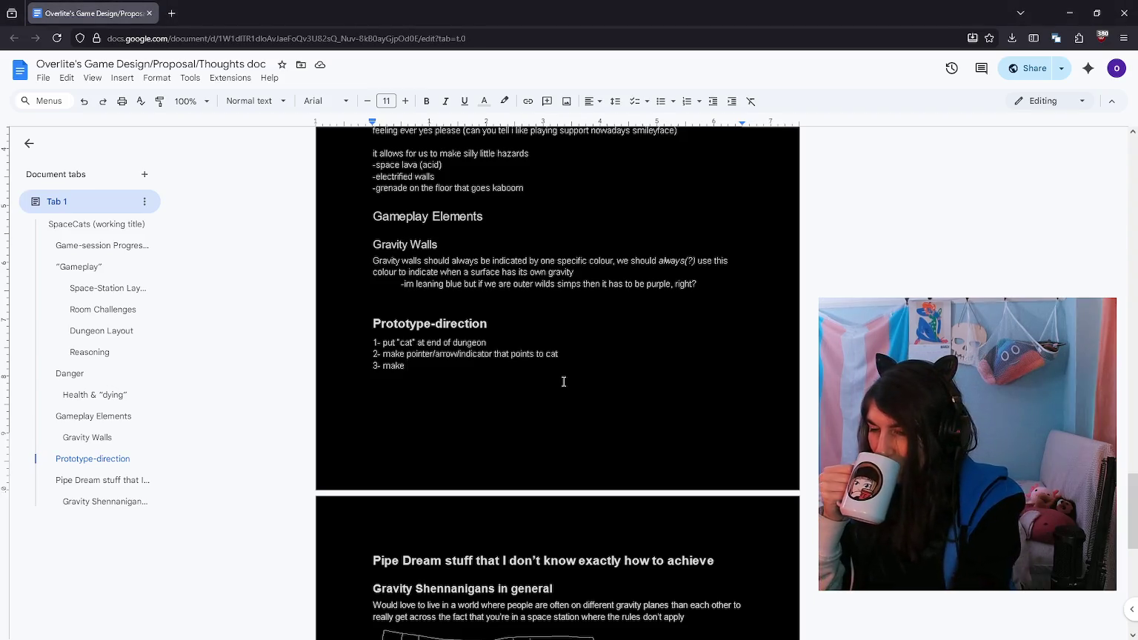
Step: Scroll through the Dungeon Layout section, then start playing LVL_Lobby in Unreal Editor
scroll(563, 382, up, 6)
scroll(563, 381, up, 5)
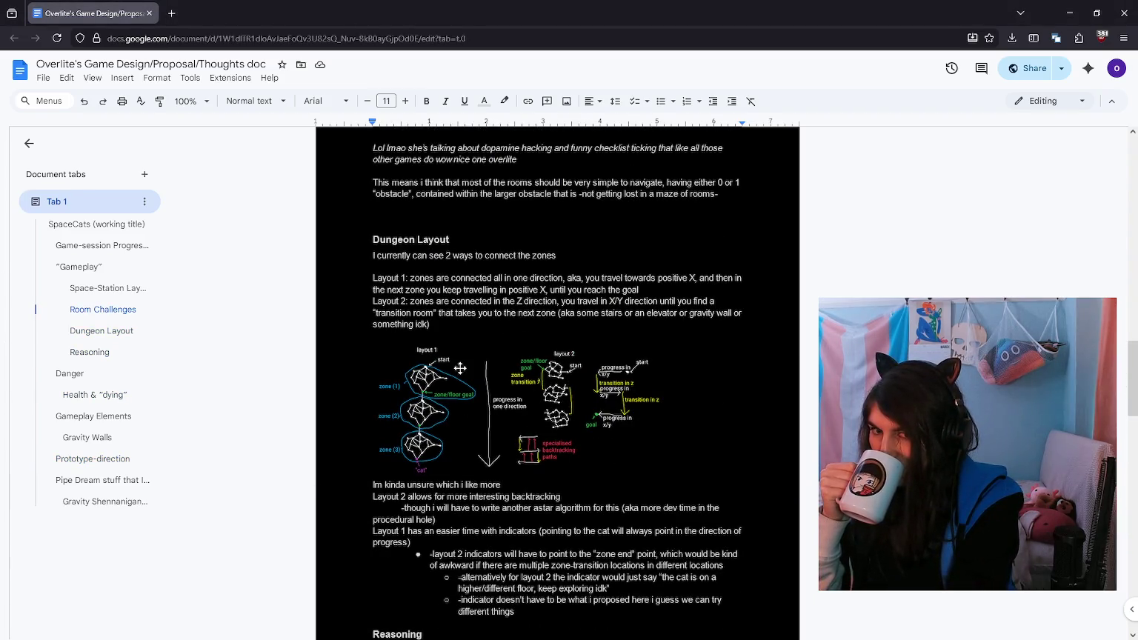
scroll(461, 368, up, 3)
scroll(467, 356, up, 3)
scroll(474, 338, up, 3)
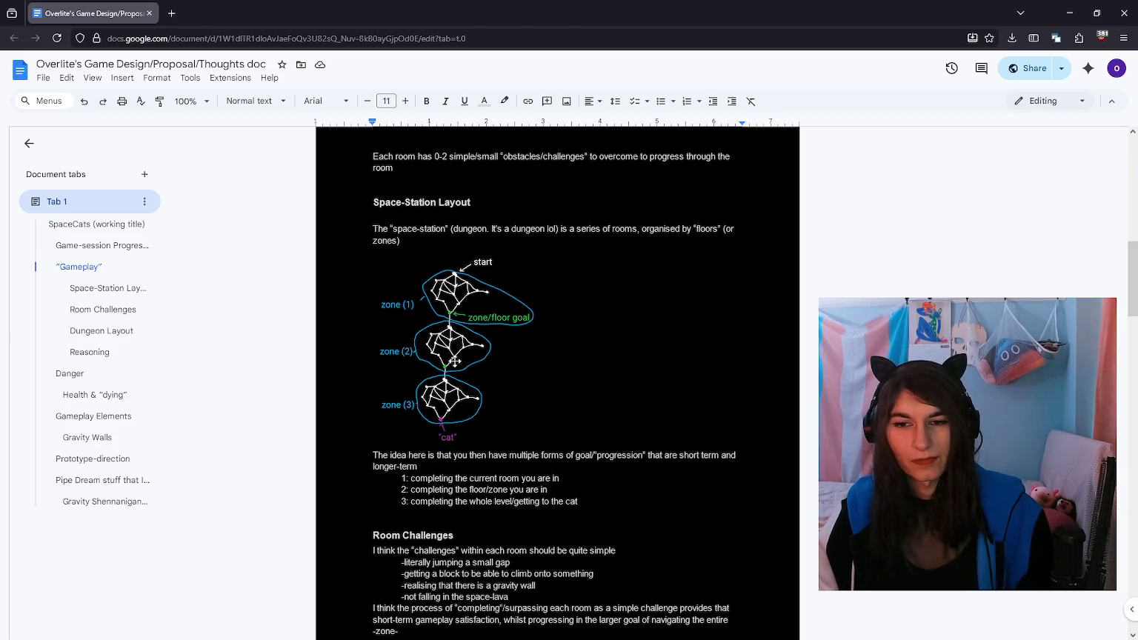
scroll(459, 363, down, 5)
scroll(478, 374, down, 4)
scroll(589, 308, down, 10)
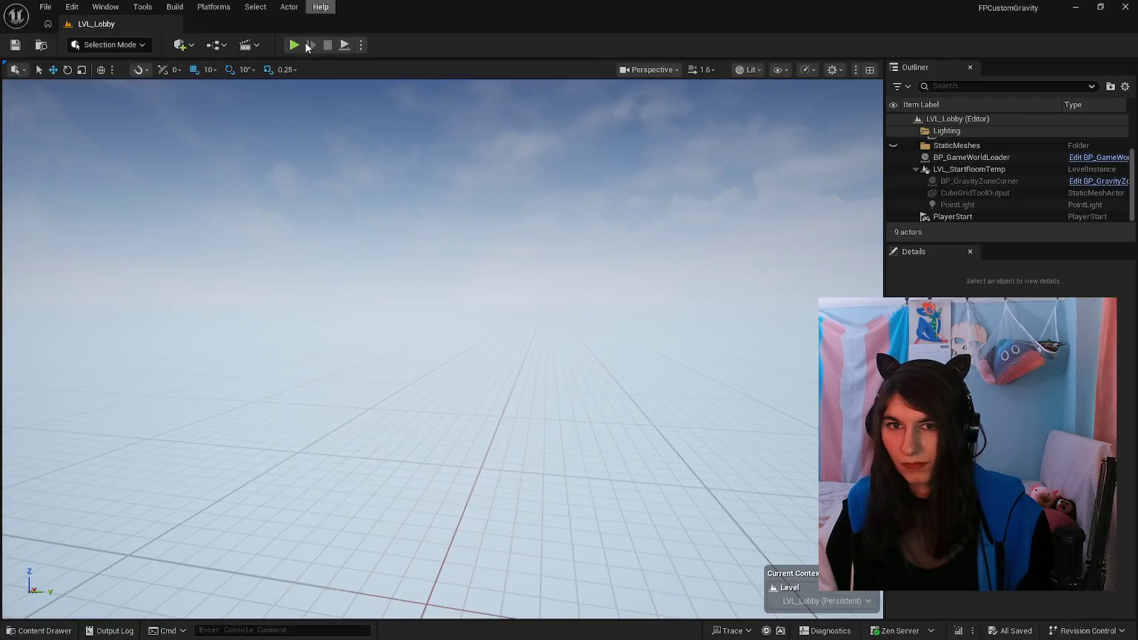
click(294, 46)
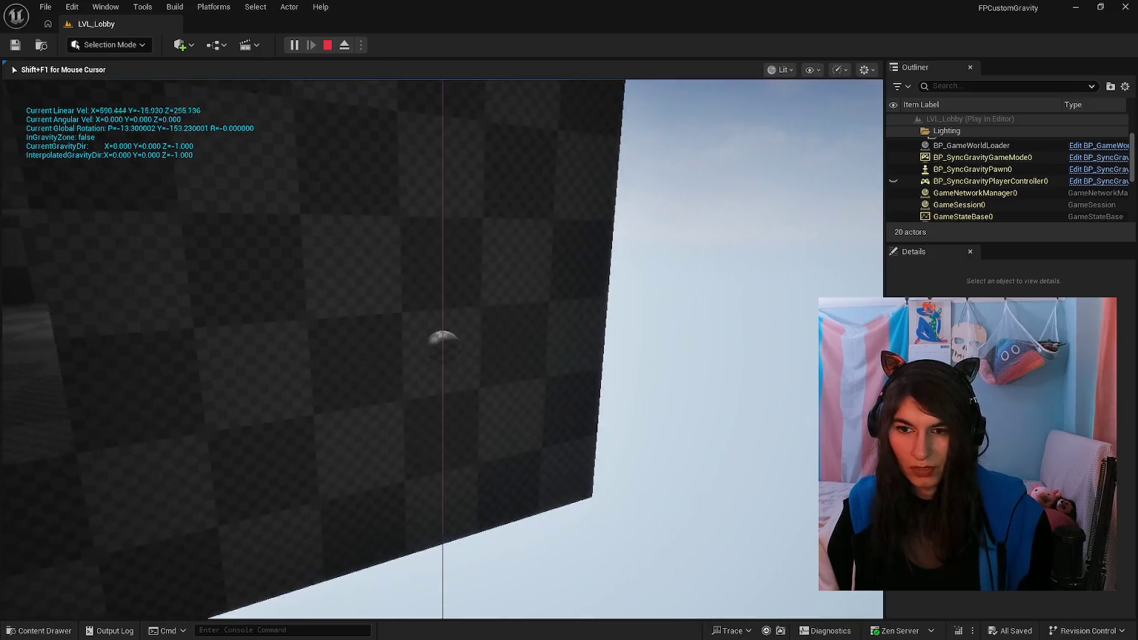
Step: Playtest the gravity-room level, restarting once and walking and jumping toward the opening
key(space)
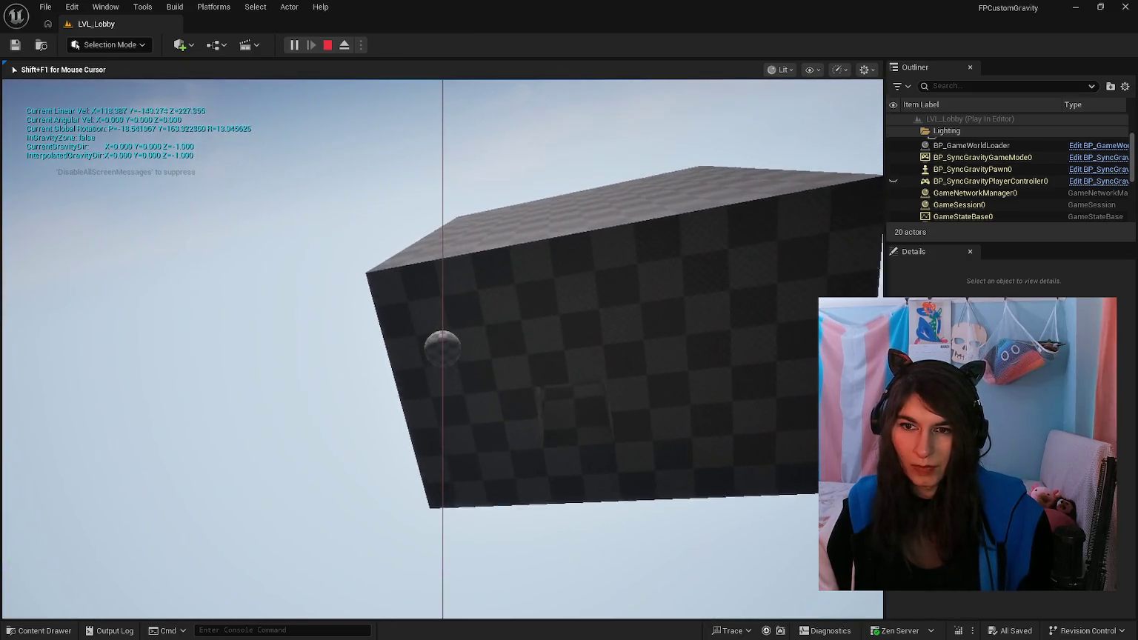
key(Escape)
click(289, 44)
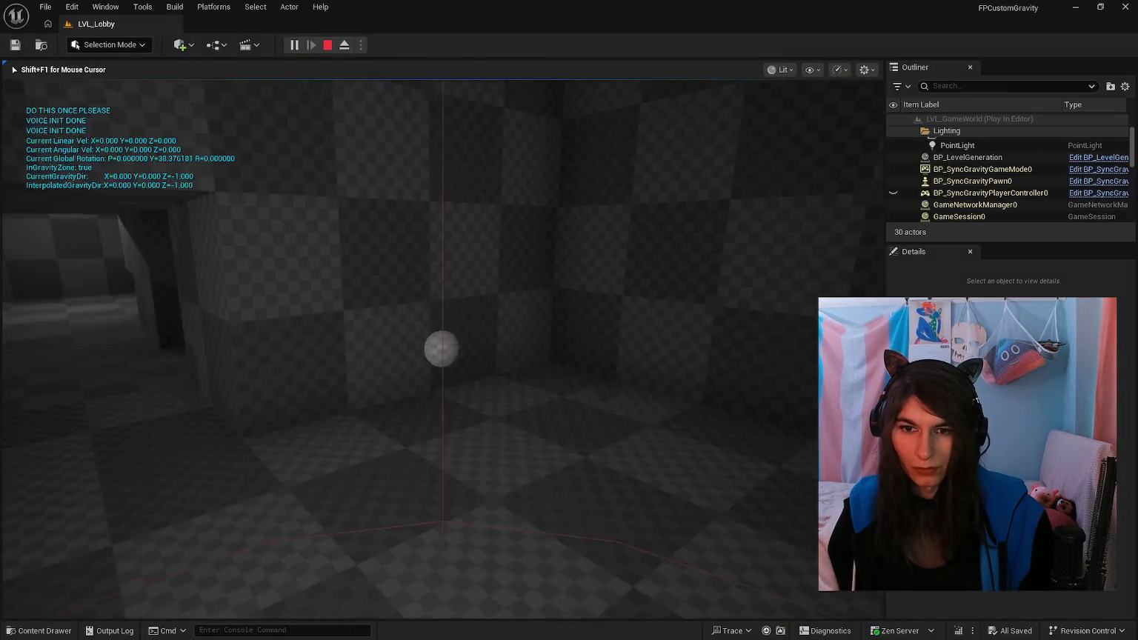
key(w)
key(w)
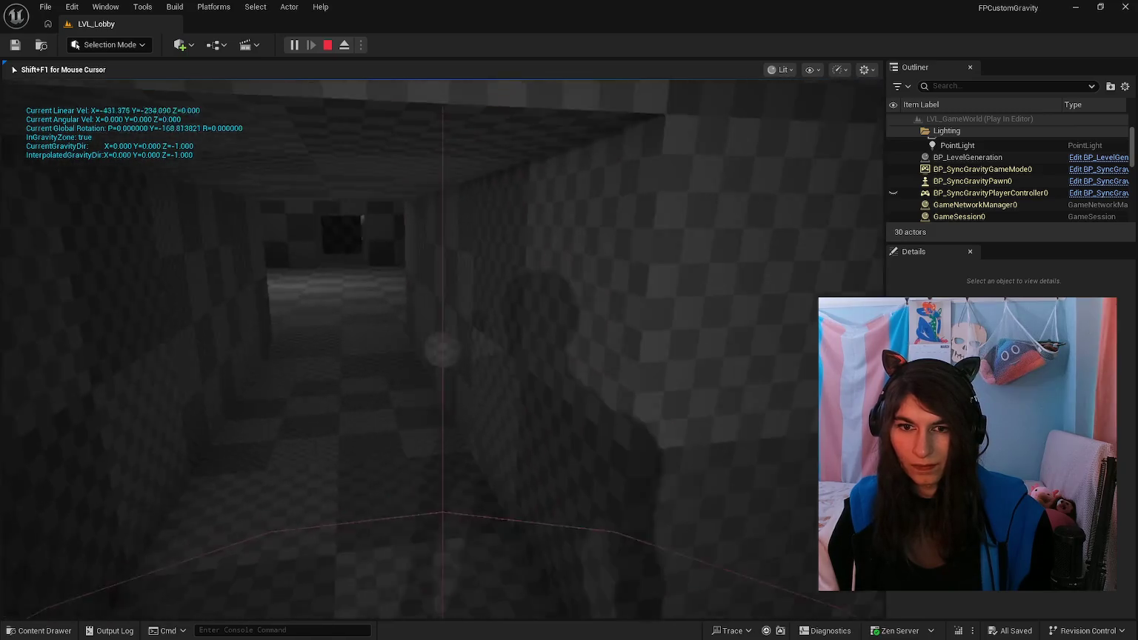
key(w)
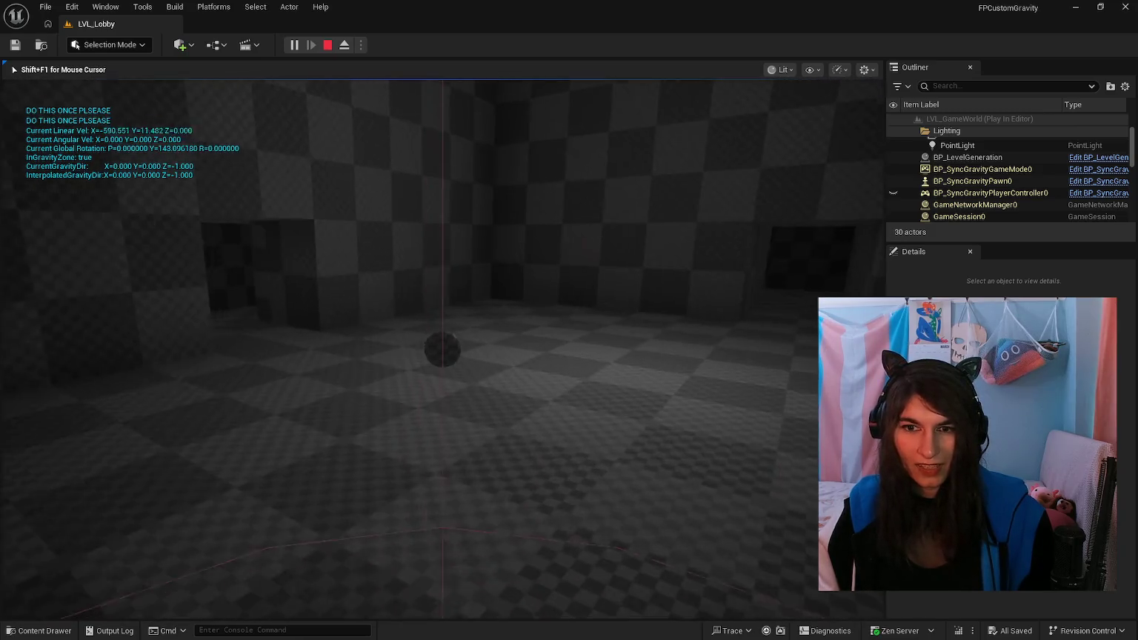
key(w)
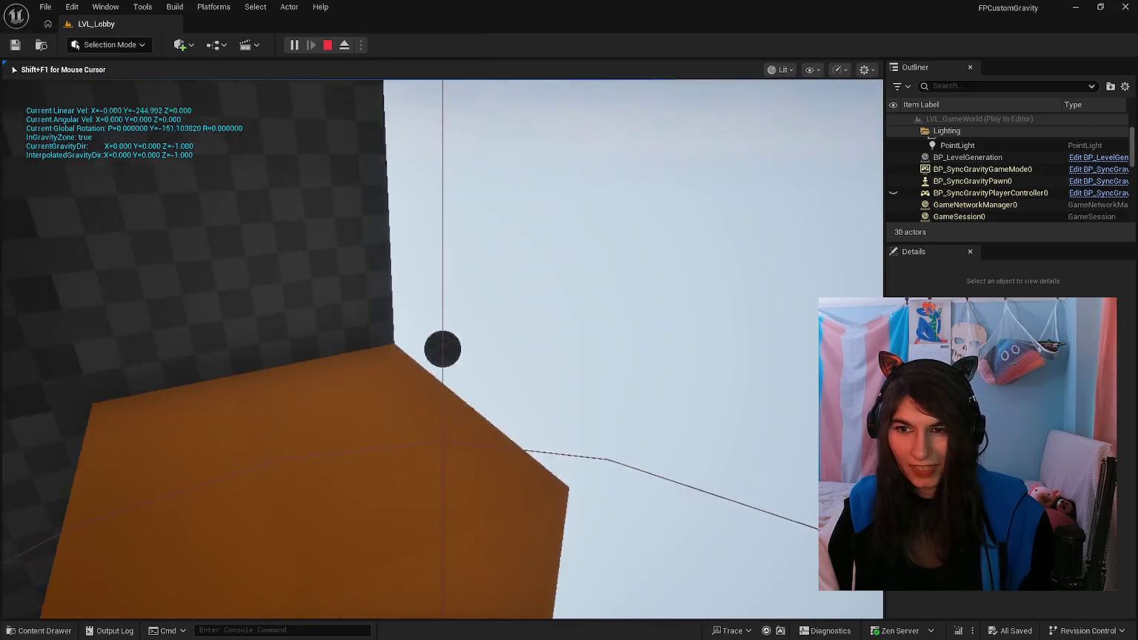
key(space)
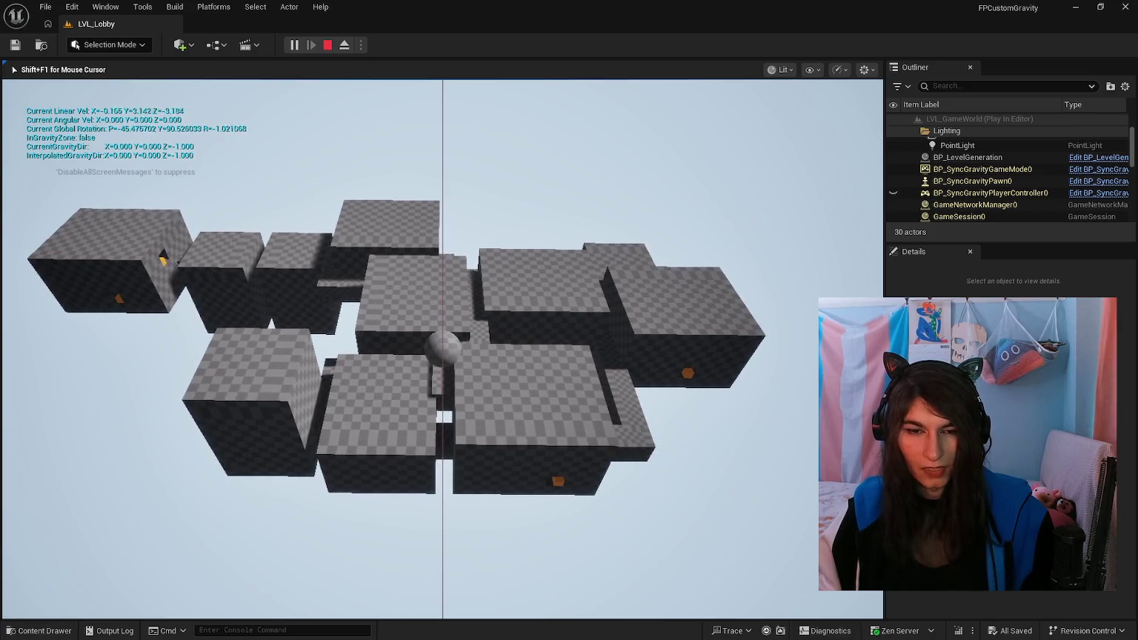
Step: Release game input with Shift+F1 and switch back to the design document
key(w)
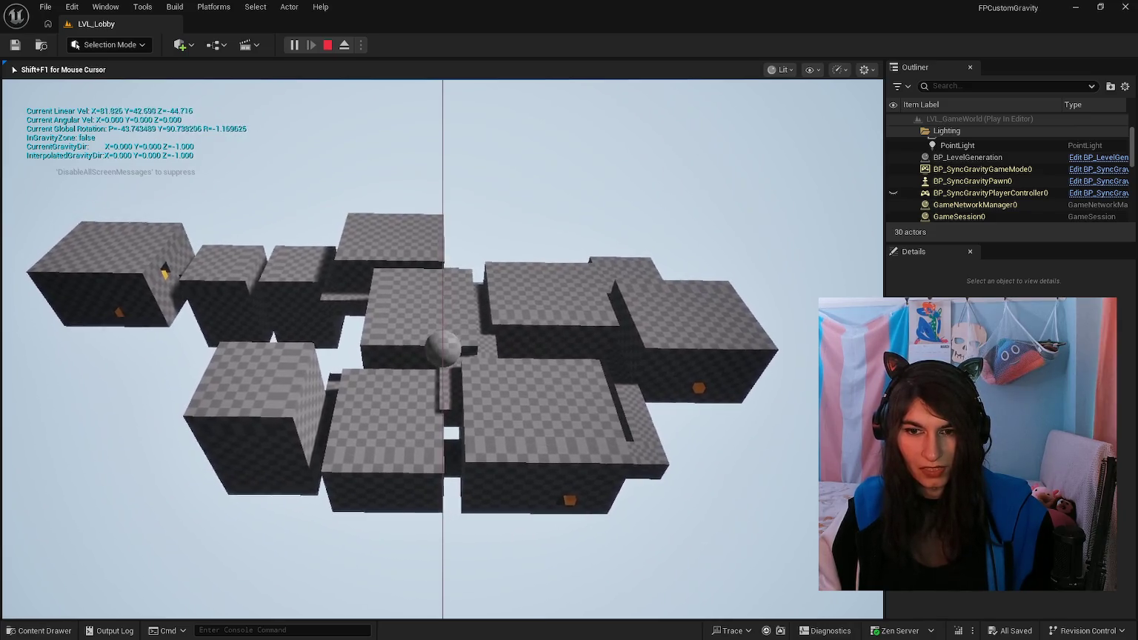
key(shift+F1)
key(alt+Tab)
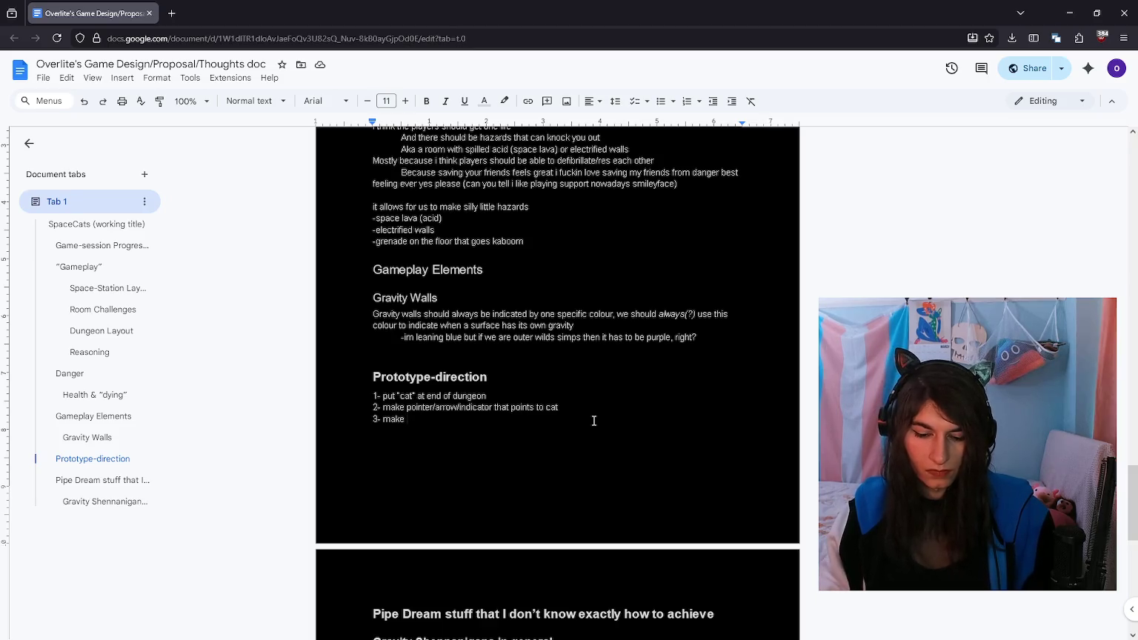
Step: Add a note below the list asking for more rooms from the 'room printer'
key(Return)
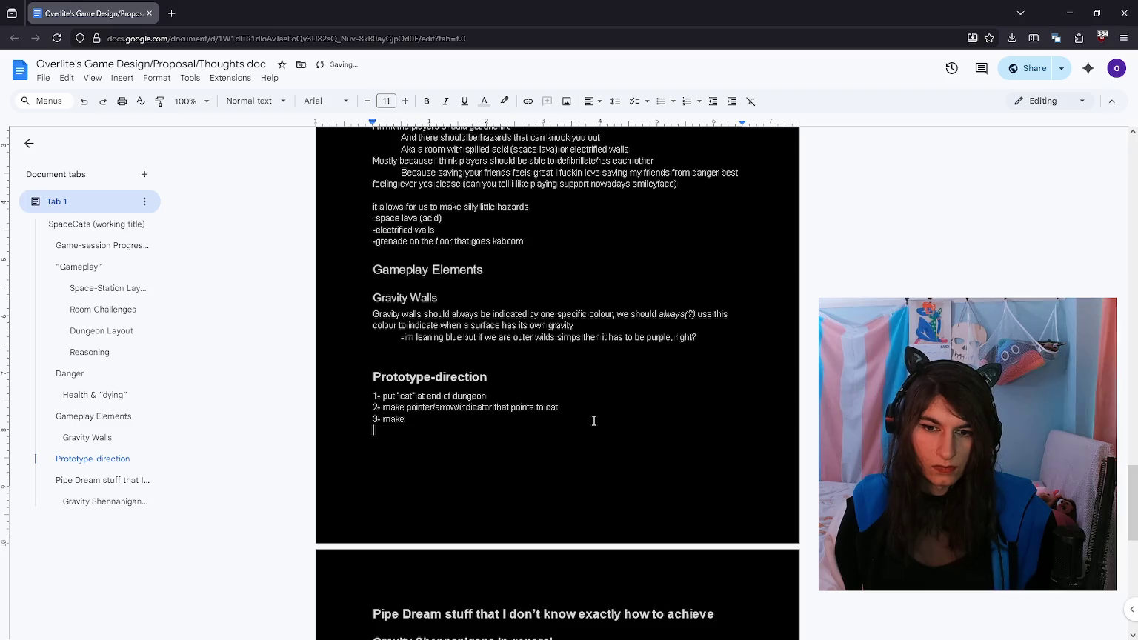
key(Return)
text(noel)
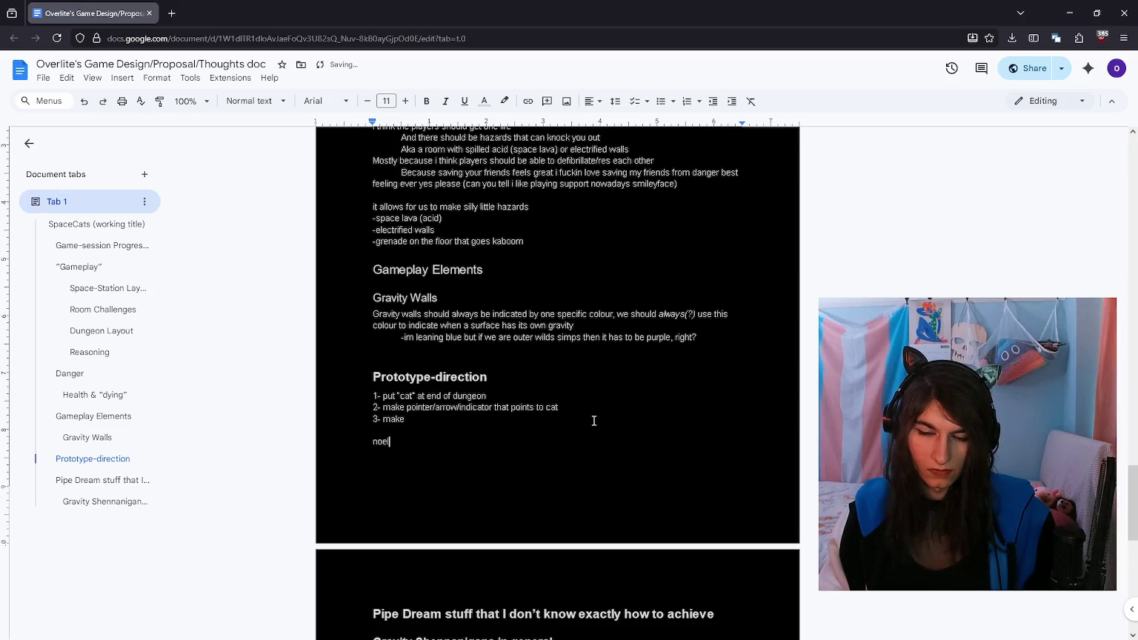
text( can keep)
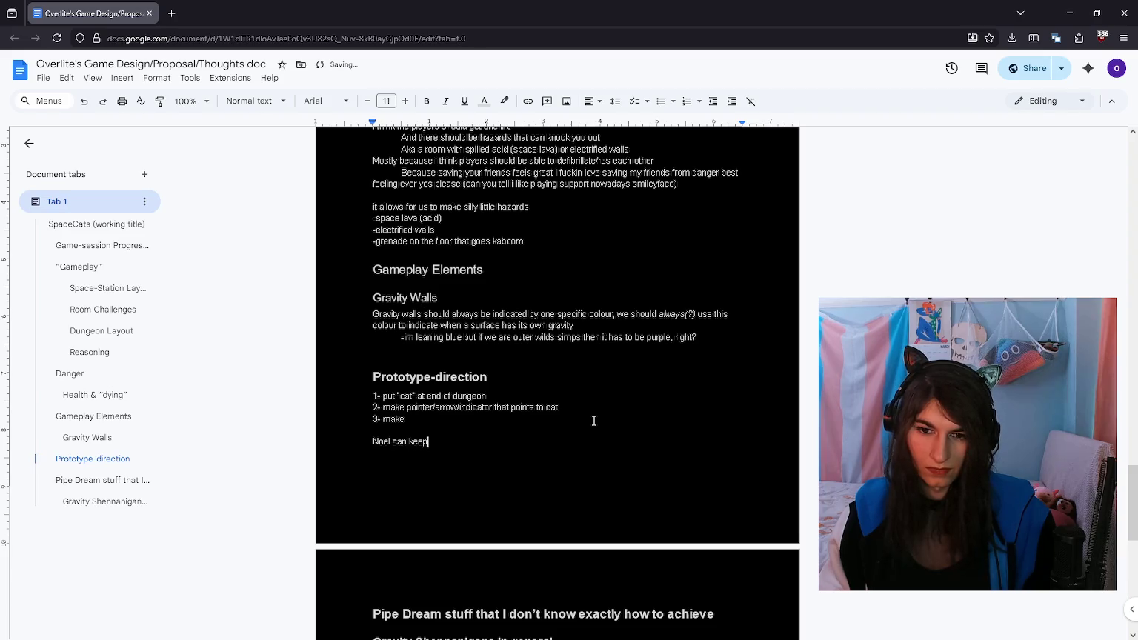
text(living in his room hole :) )
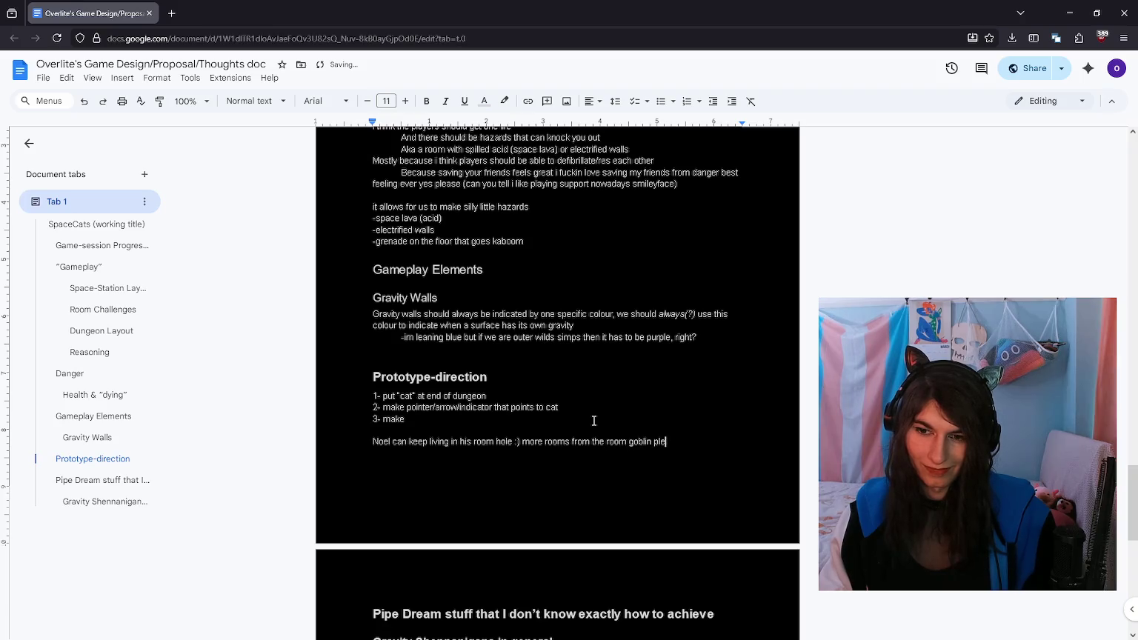
text(hank you)
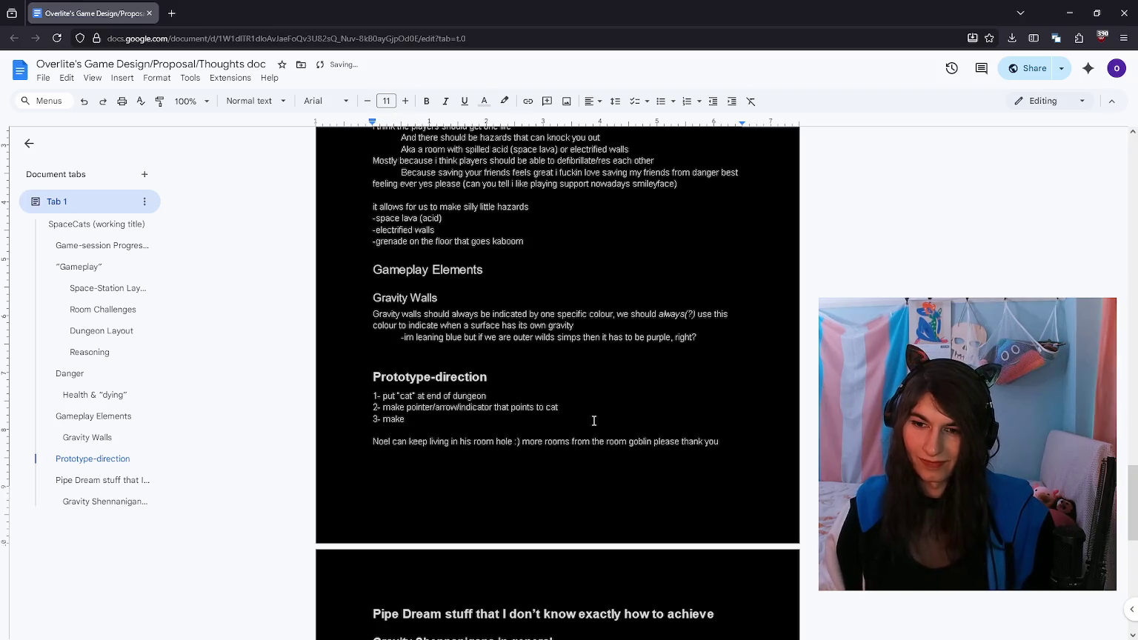
key(ctrl+shift+Left)
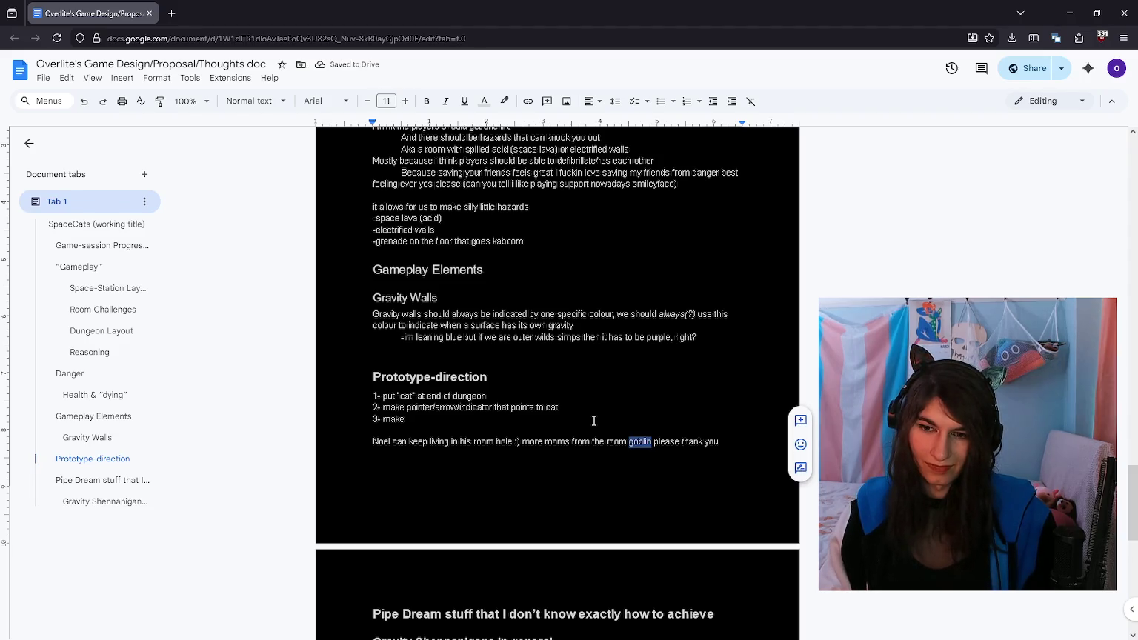
text(printer)
Step: Move the caret back up to the pointer/arrow list item, briefly checking the running game
click(594, 421)
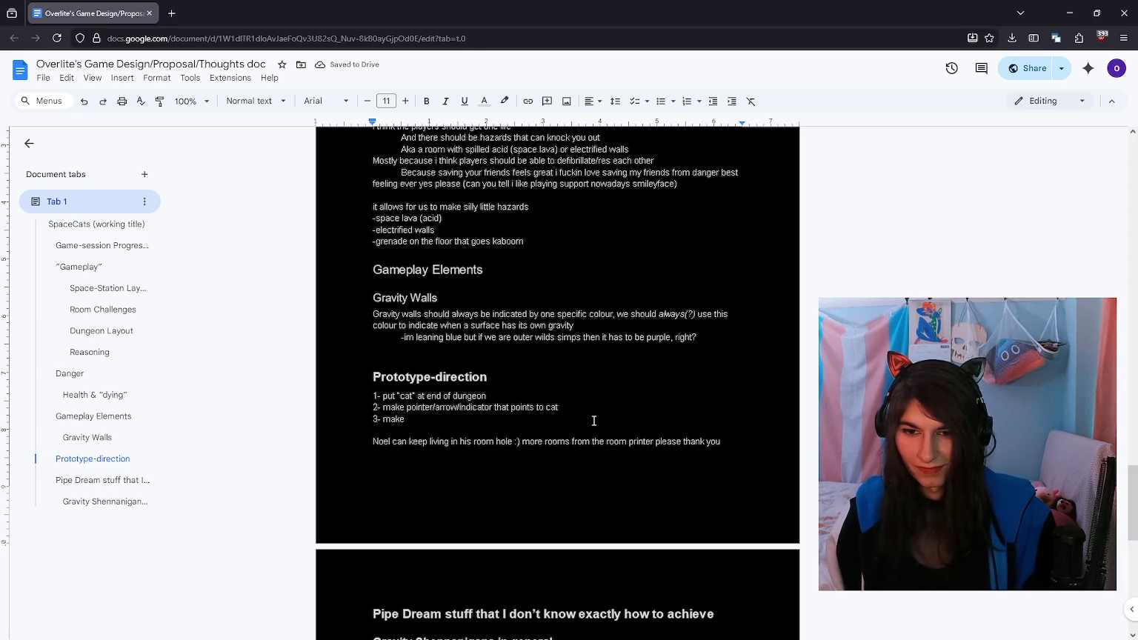
key(alt+Tab)
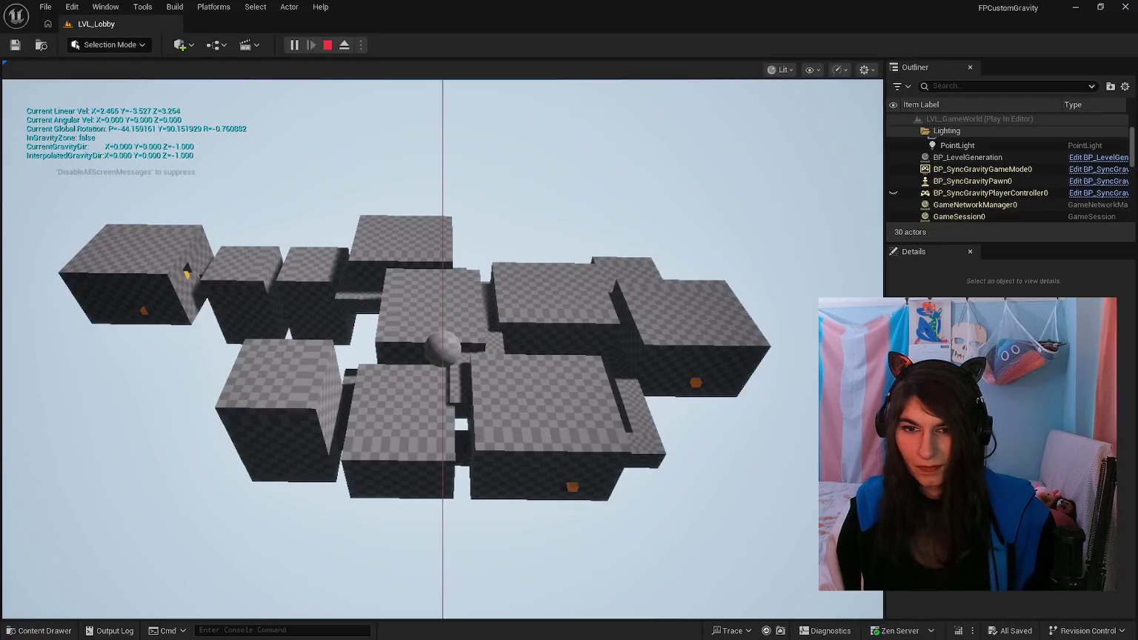
key(alt+Tab)
key(Up)
key(Home)
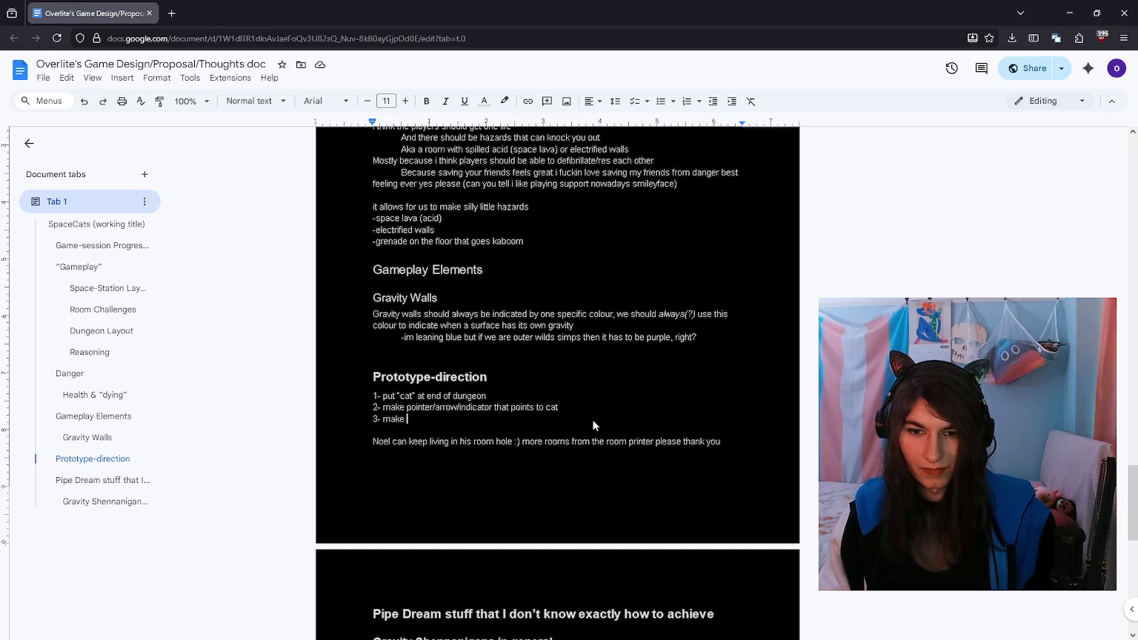
Step: Add a '2.5 "you win!"' note about needing to animate the player character
key(Return)
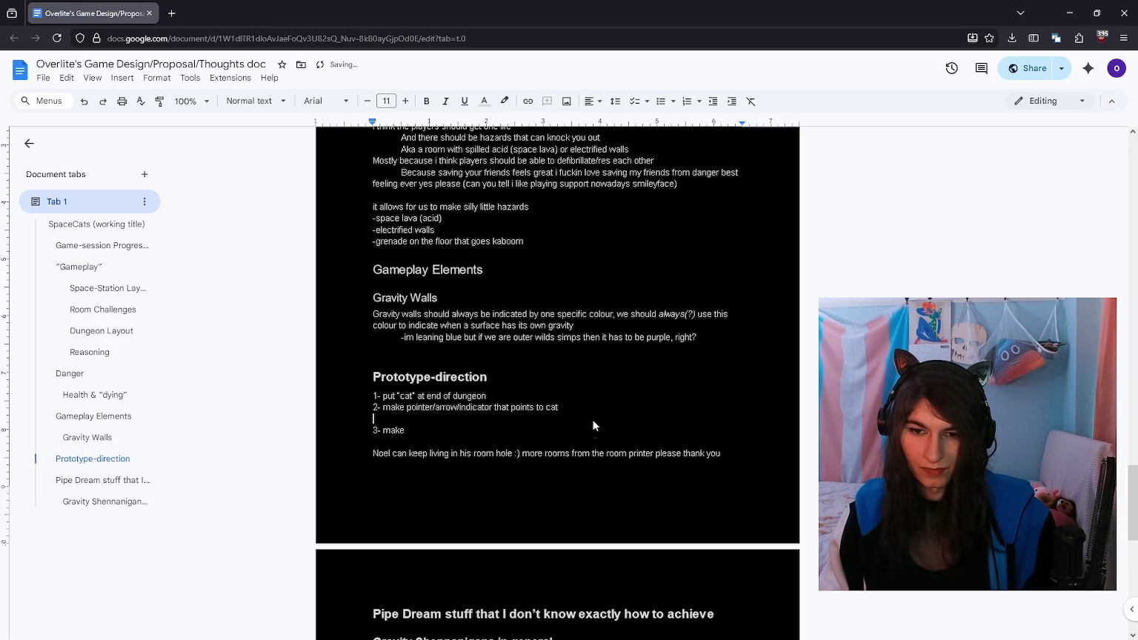
text(2.5 c)
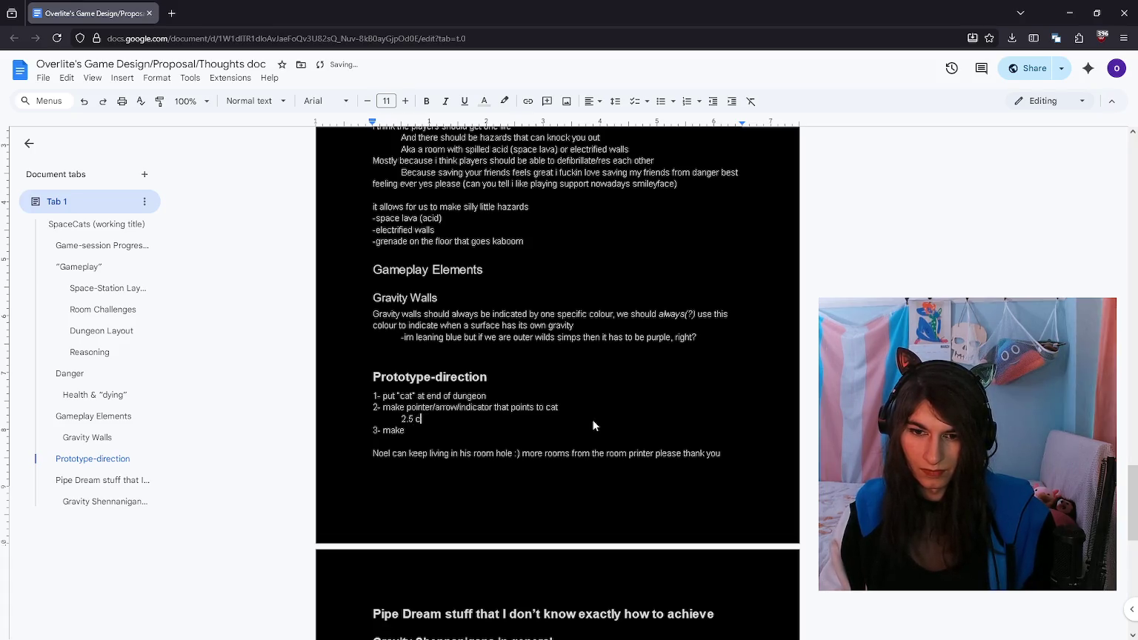
text("you win!")
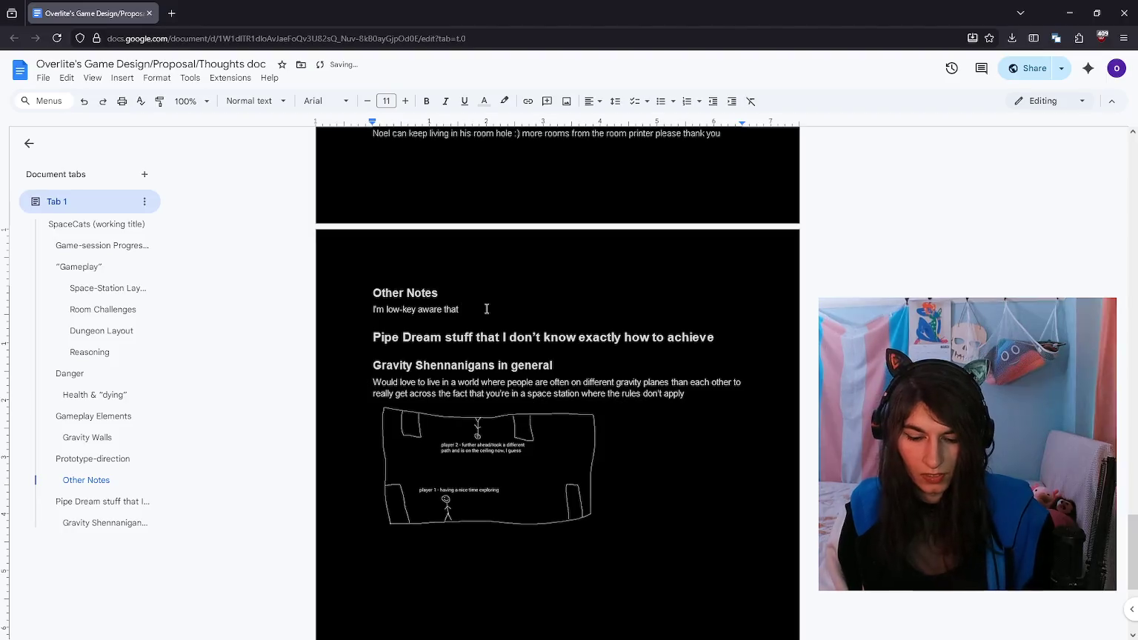
text( we')
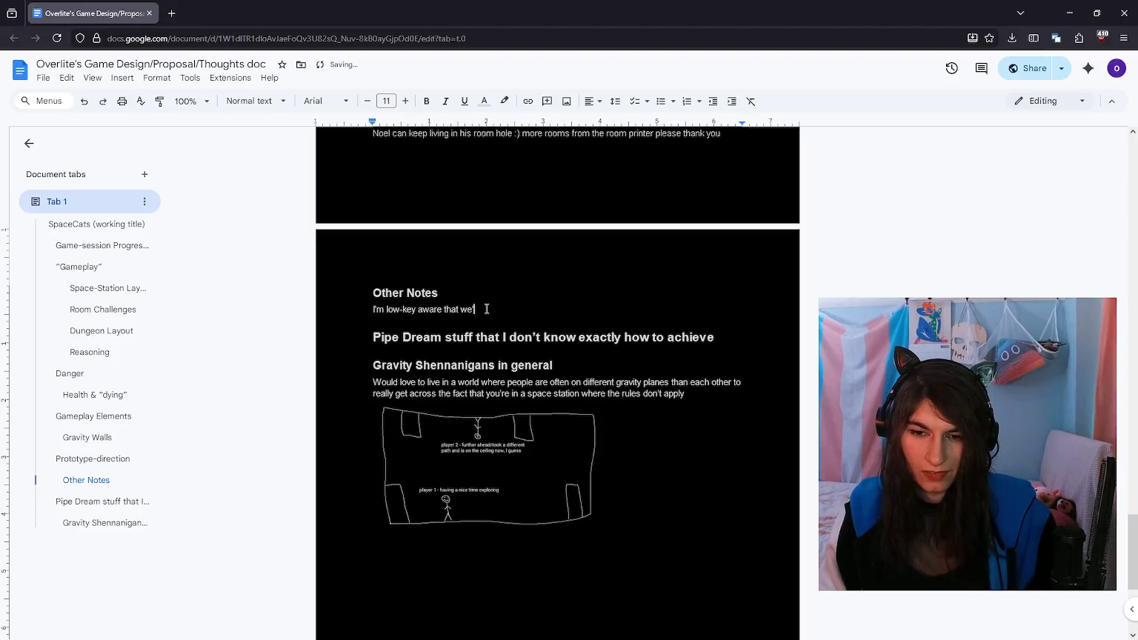
text(a have to anicharacte)
key(ctrl+BackSpace)
key(ctrl+BackSpace)
text(the plate)
key(ctrl+BackSpace)
key(ctrl+BackSpace)
key(ctrl+BackSpace)
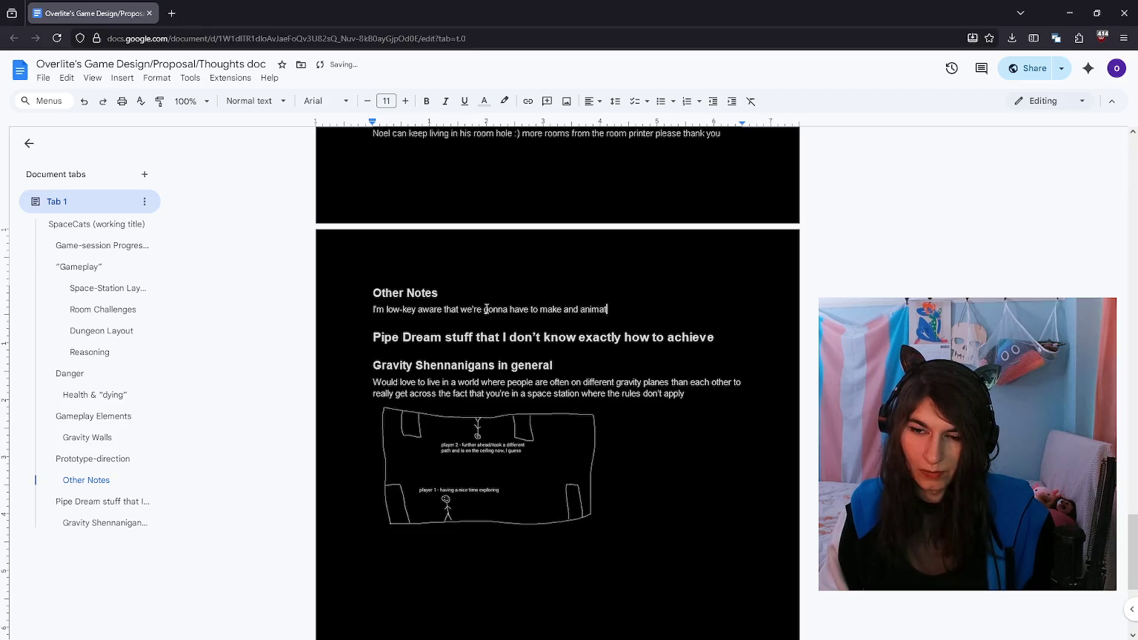
text(player characte)
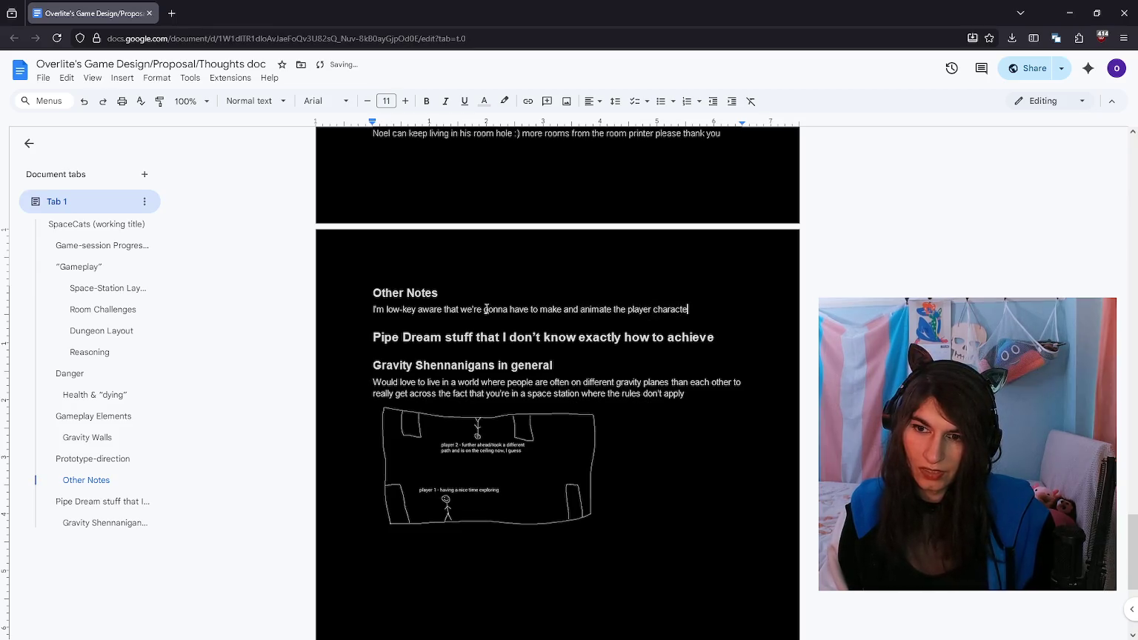
text(r and im not gonna lie )
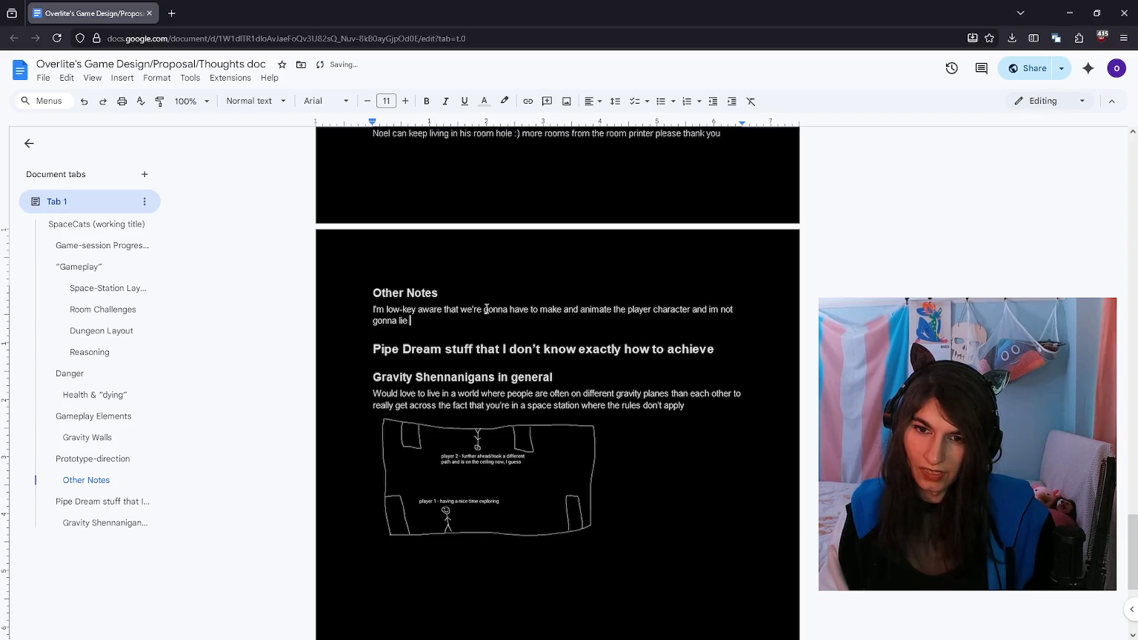
text(i have no clue how )
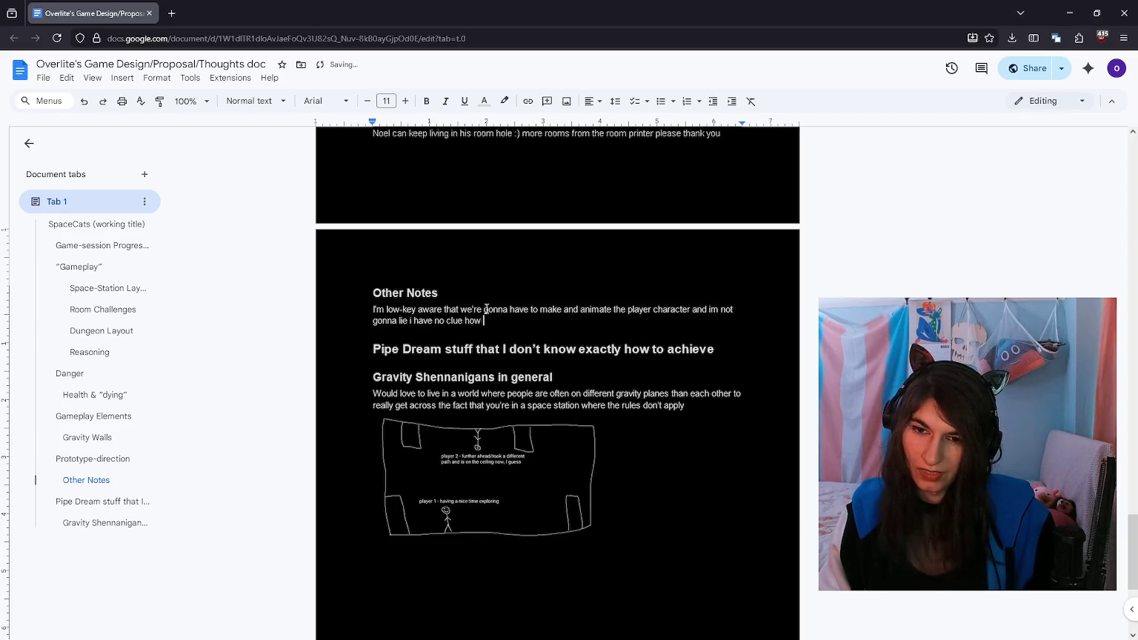
text(this is gonna happen so im trusting )
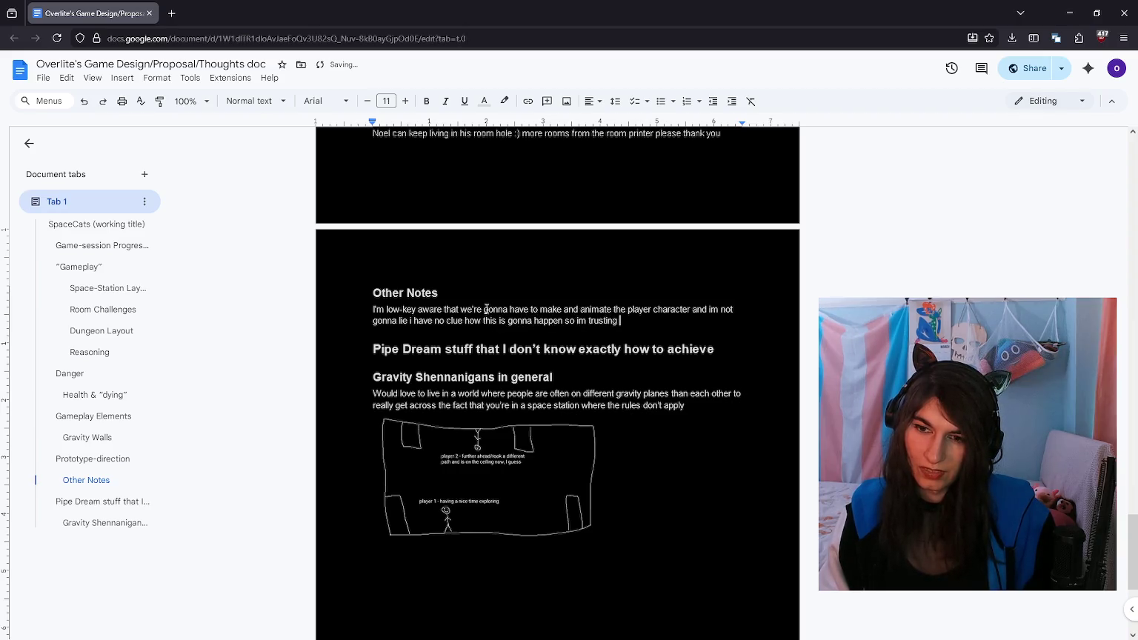
text(one of you (pr)
key(BackSpace)
key(BackSpace)
key(BackSpace)
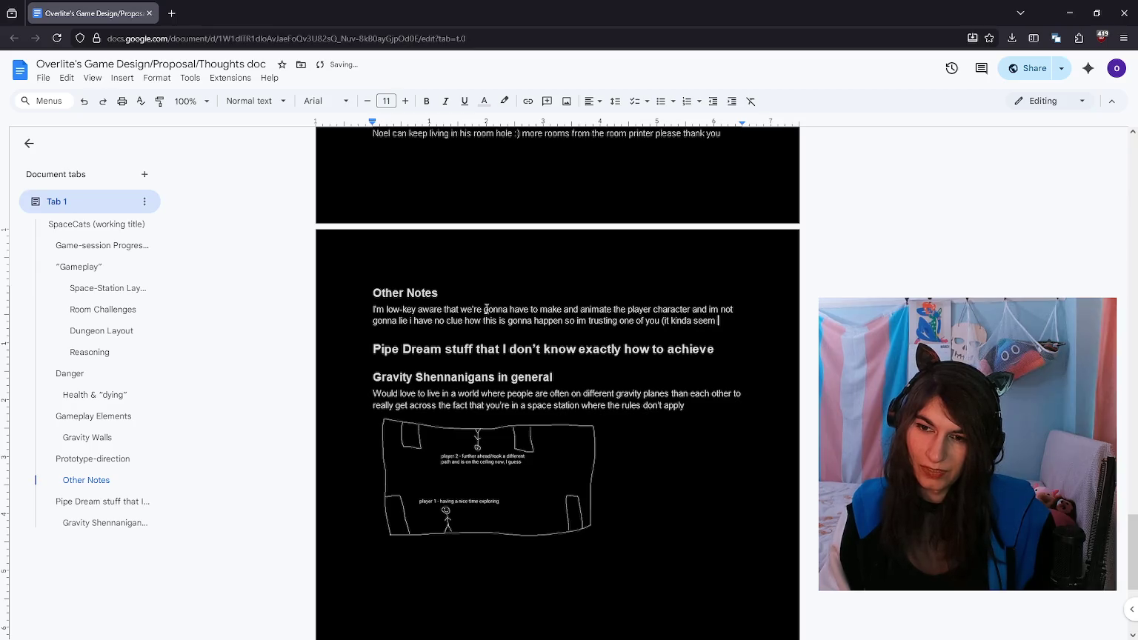
text(mio) to do this part)
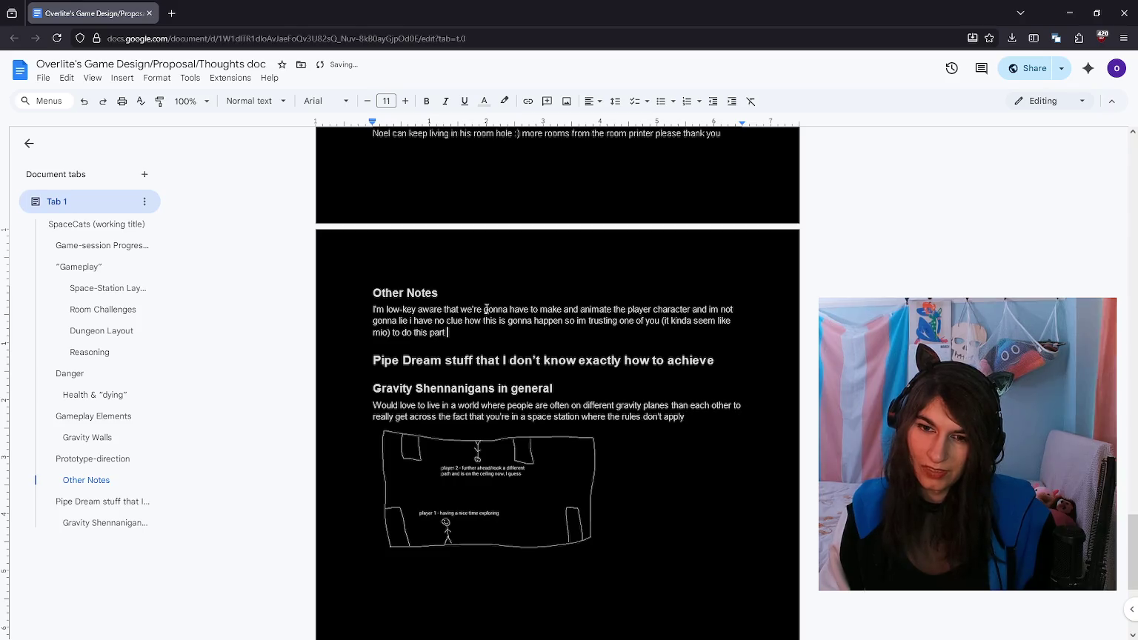
text(but basically)
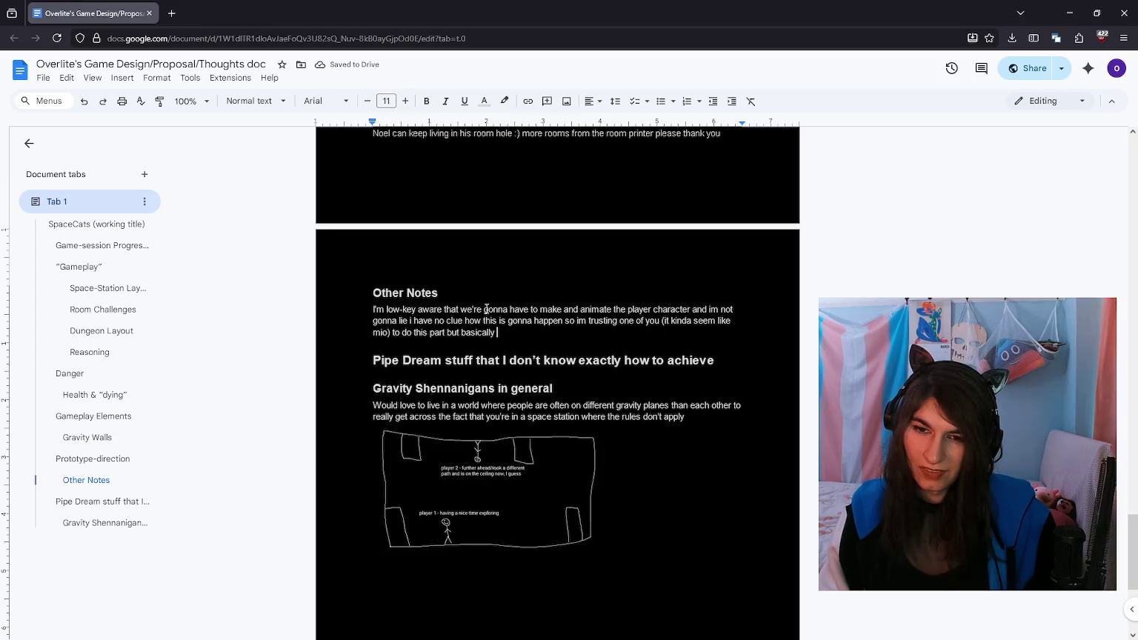
text(i)
key(BackSpace)
key(BackSpace)
key(BackSpace)
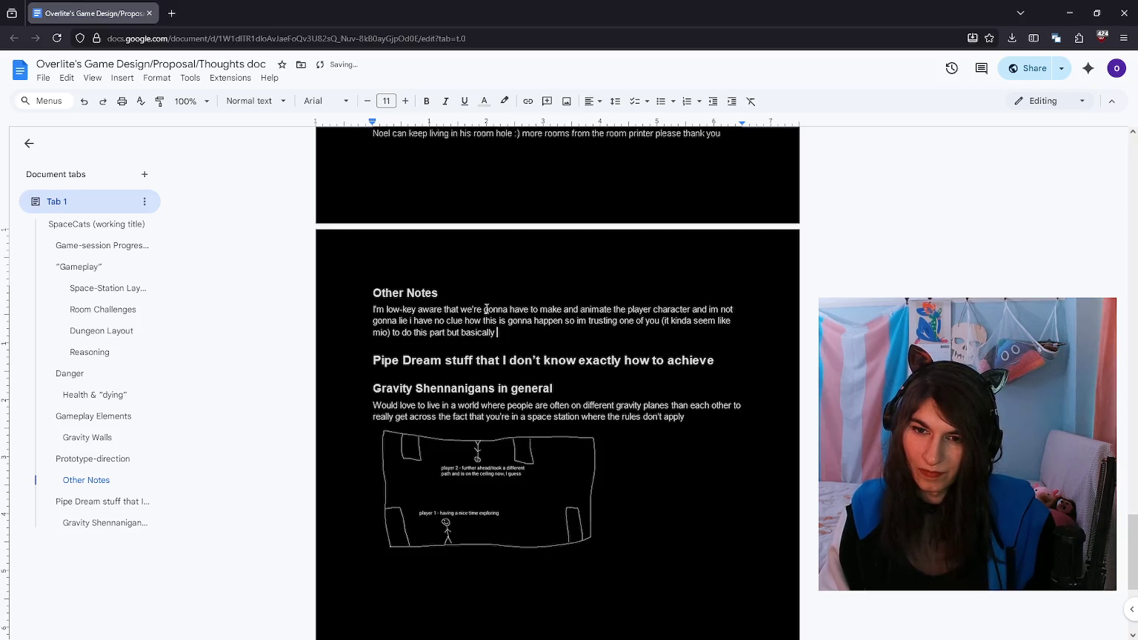
key(ctrl+BackSpace)
Step: Finish with the dev-time worry and 'Get good at making simple stuff??', then select the paragraph
text(of how much dev time things w)
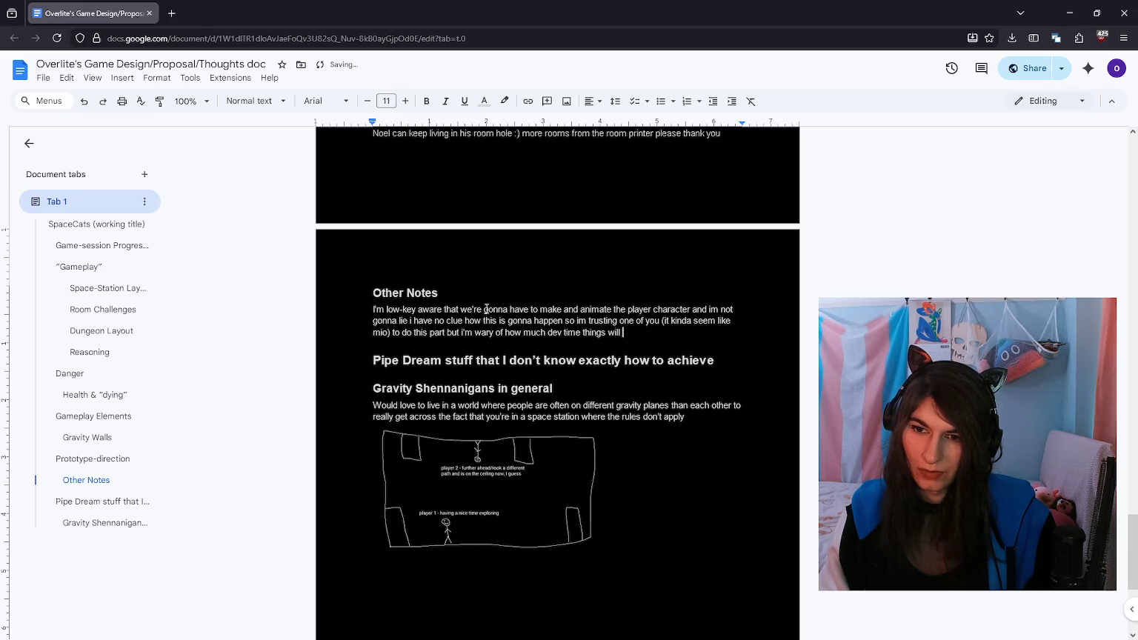
text(ill take so idk. )
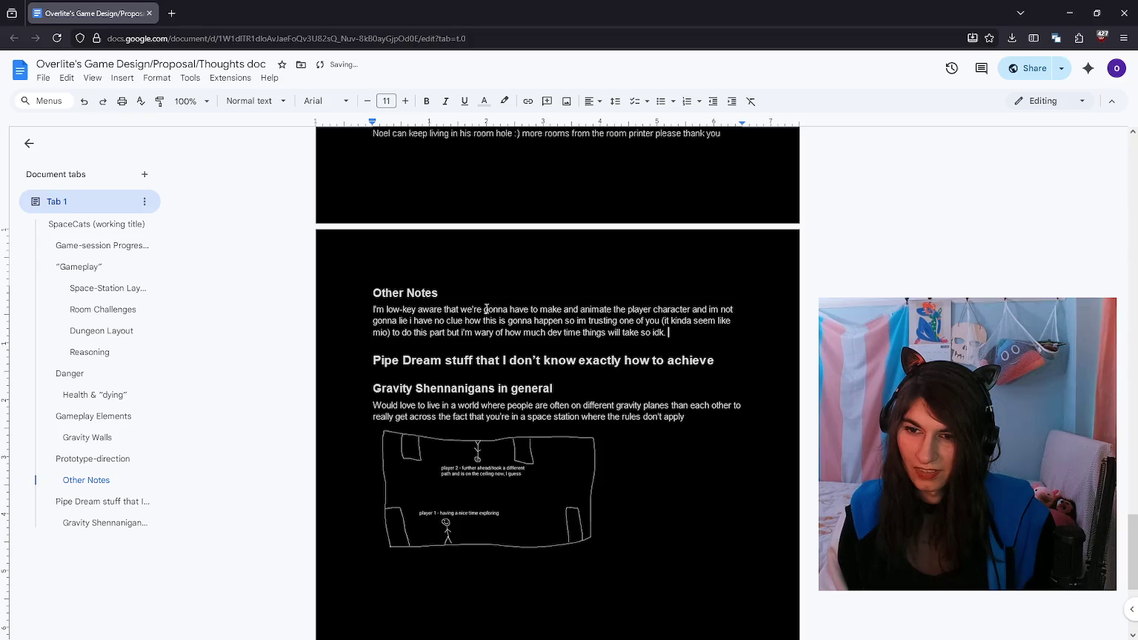
text(Get good at making simpel st)
key(BackSpace)
key(BackSpace)
key(BackSpace)
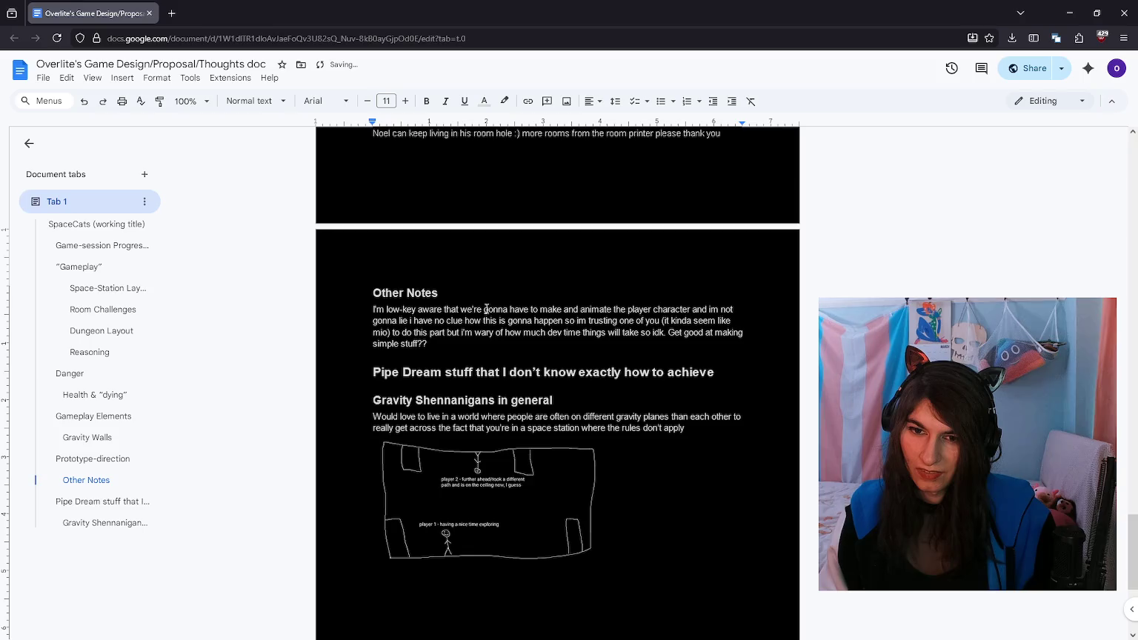
text(shalt retu)
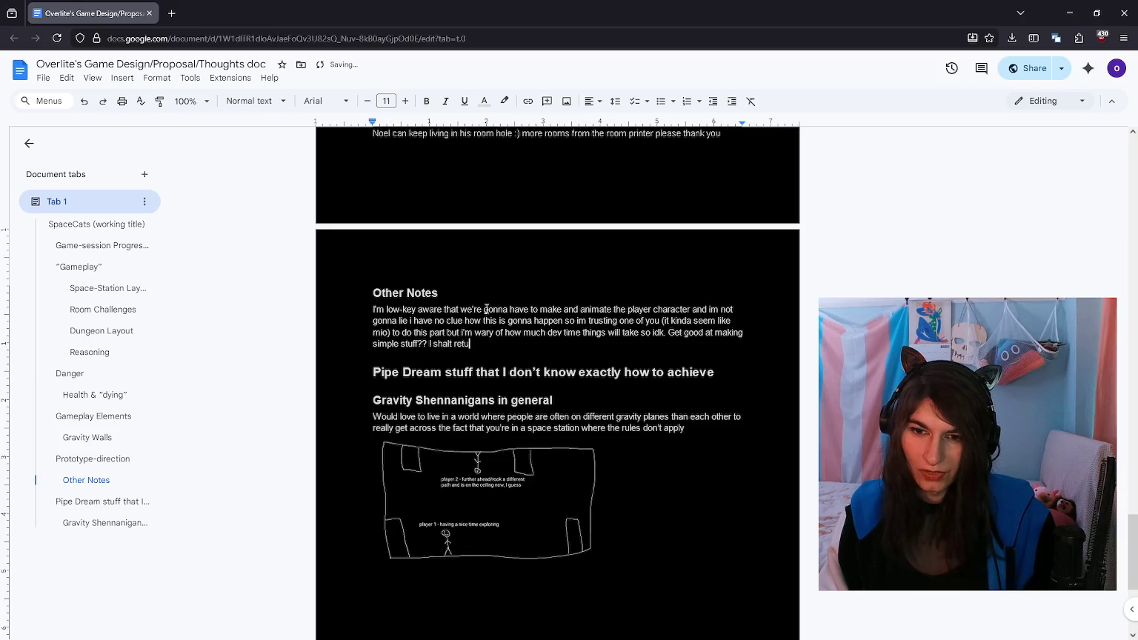
text(rn to my dun)
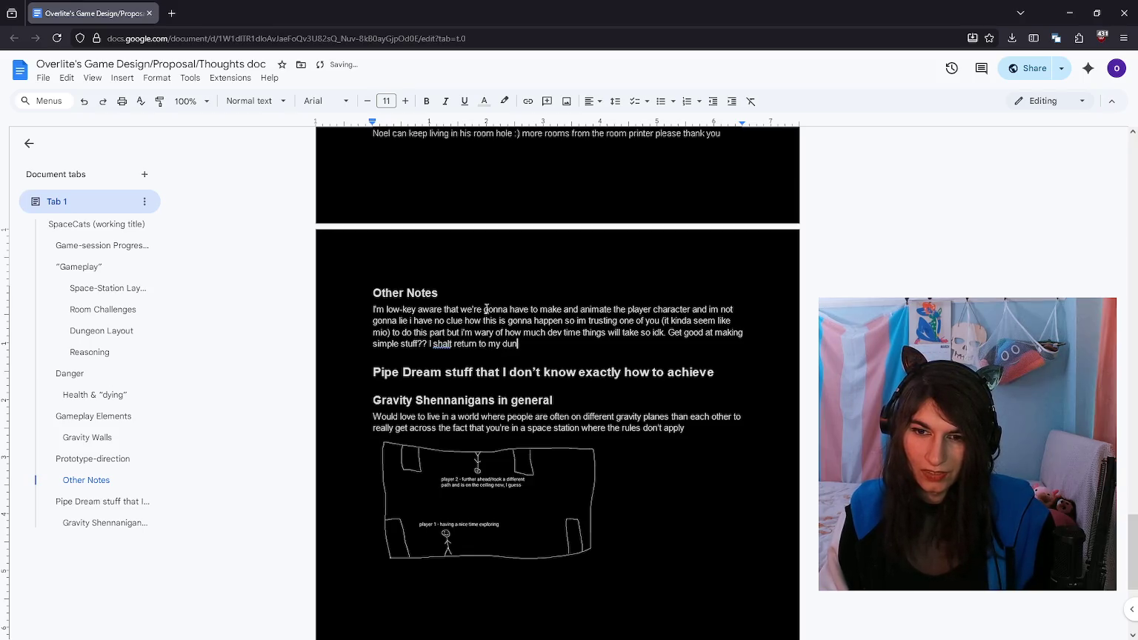
key(ctrl+BackSpace)
key(ctrl+BackSpace)
key(ctrl+BackSpace)
key(ctrl+BackSpace)
key(ctrl+BackSpace)
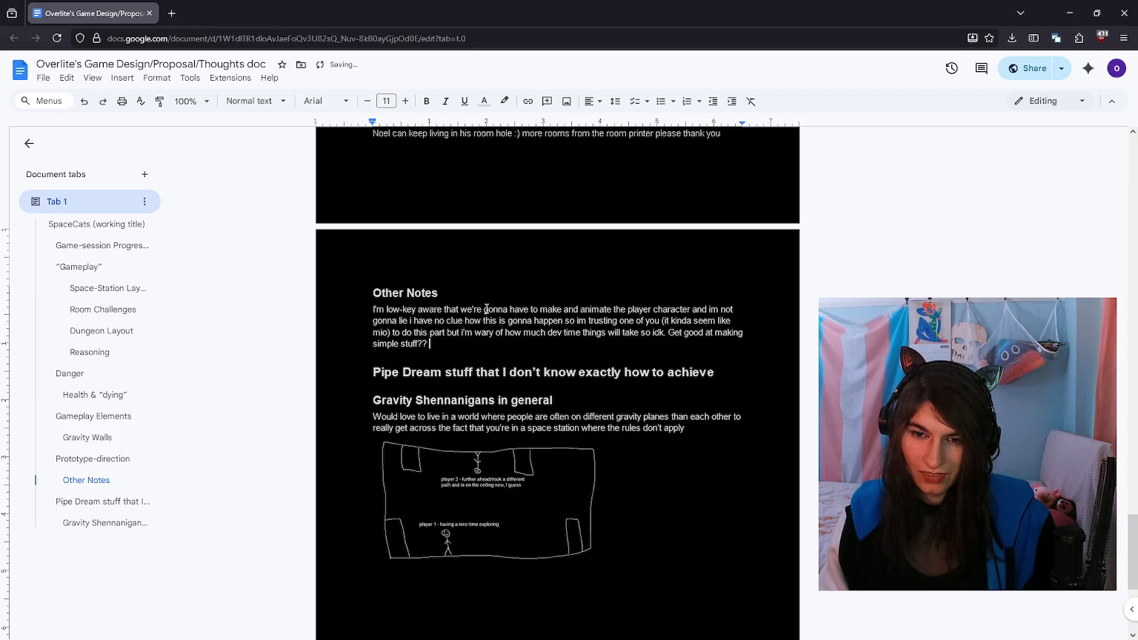
key(shift+Up)
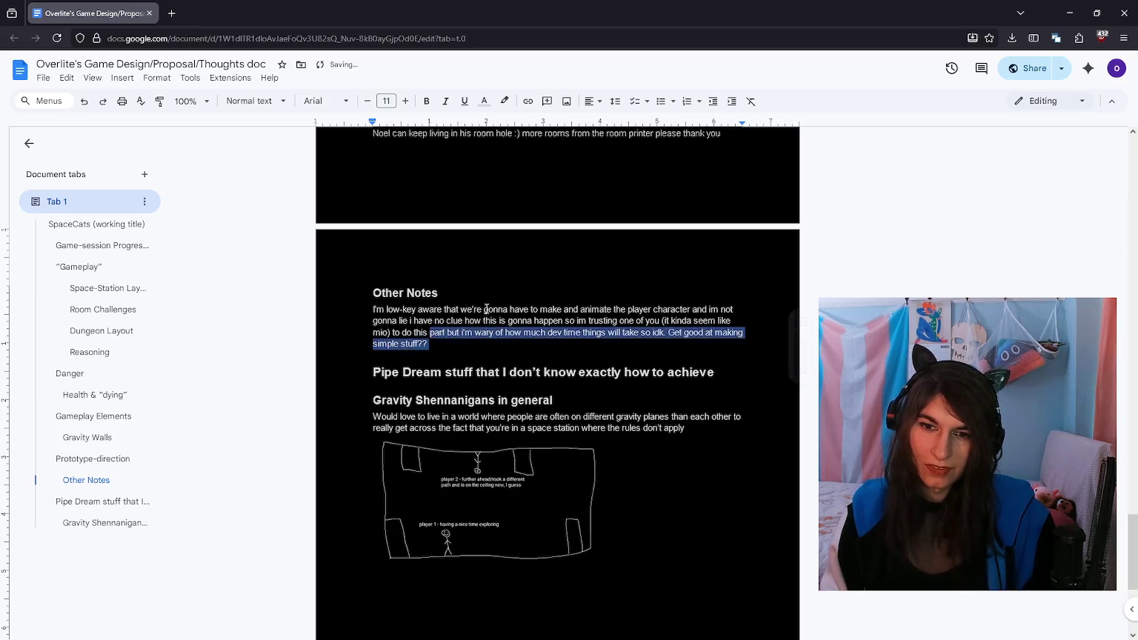
key(shift+Up)
key(shift+Up)
key(shift+Home)
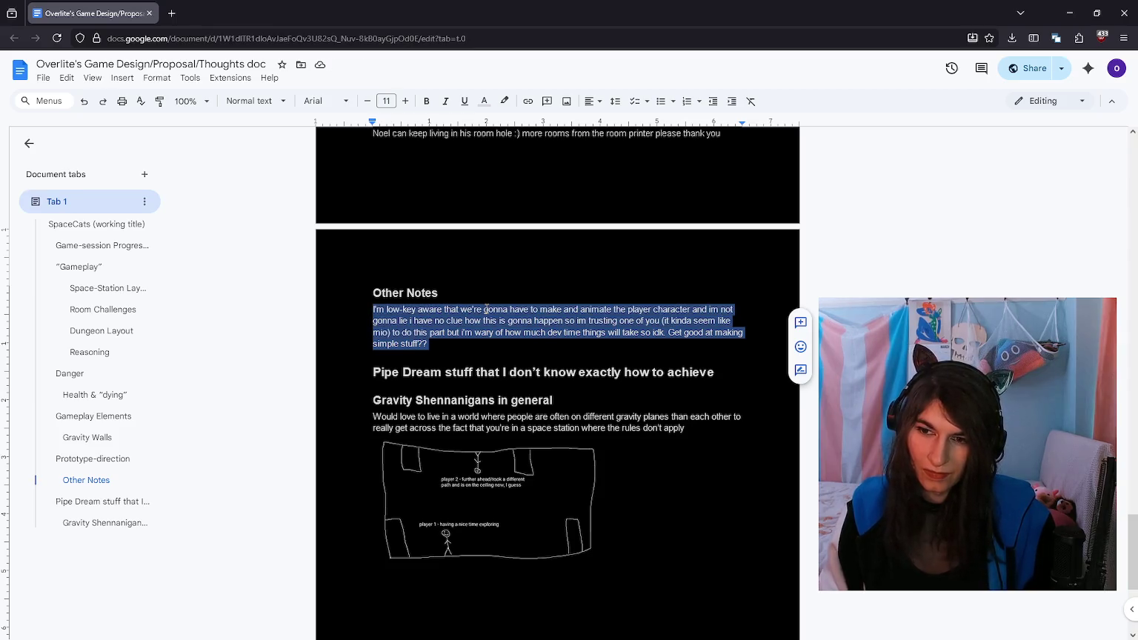
click(658, 354)
Step: Select and review the Other Notes paragraph, scrolling up toward Prototype-direction
click(465, 348)
scroll(505, 358, up, 3)
drag(373, 506, 512, 560)
triple_click(511, 559)
click(511, 559)
triple_click(511, 559)
scroll(482, 553, up, 2)
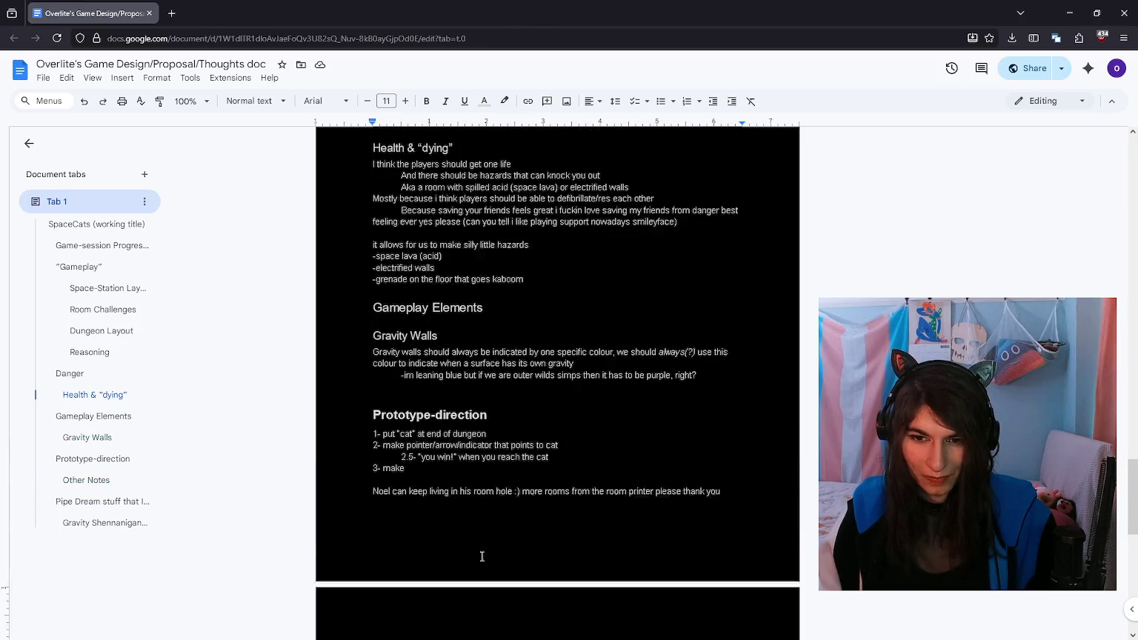
Step: Put the caret at the end of the room-printer note, then bring up the LevelPrototyping content in Unreal
click(659, 519)
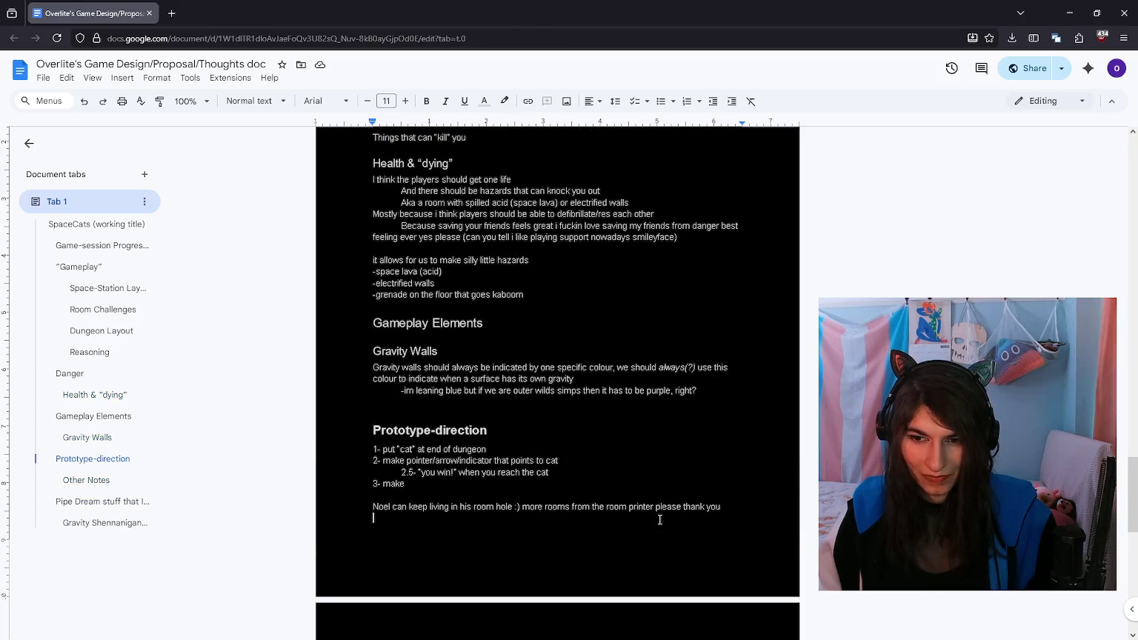
click(747, 513)
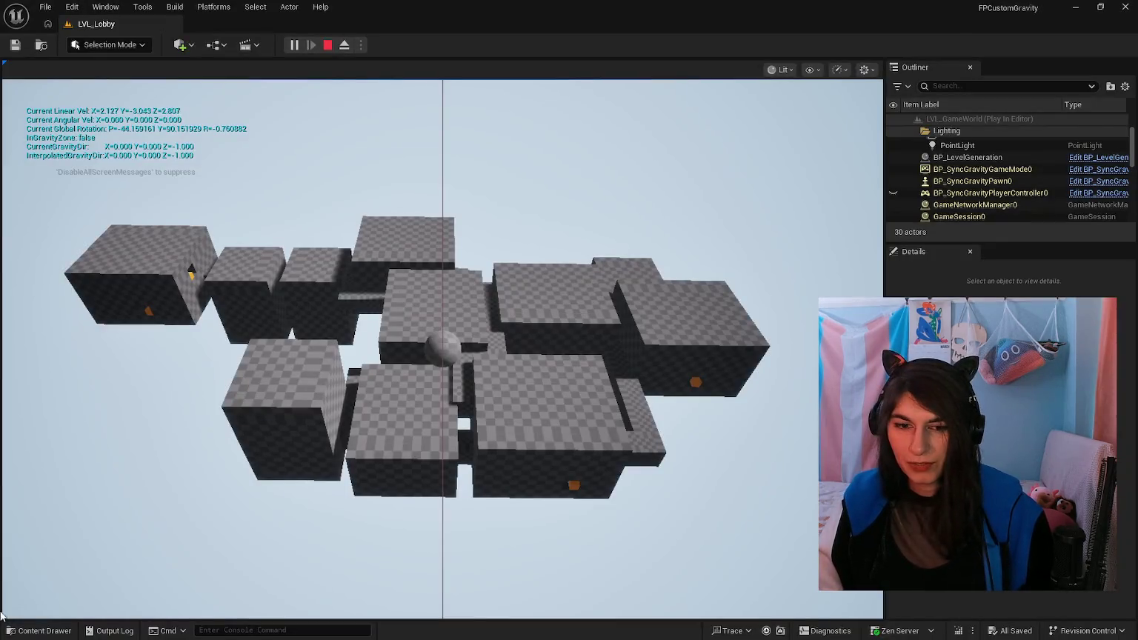
click(38, 631)
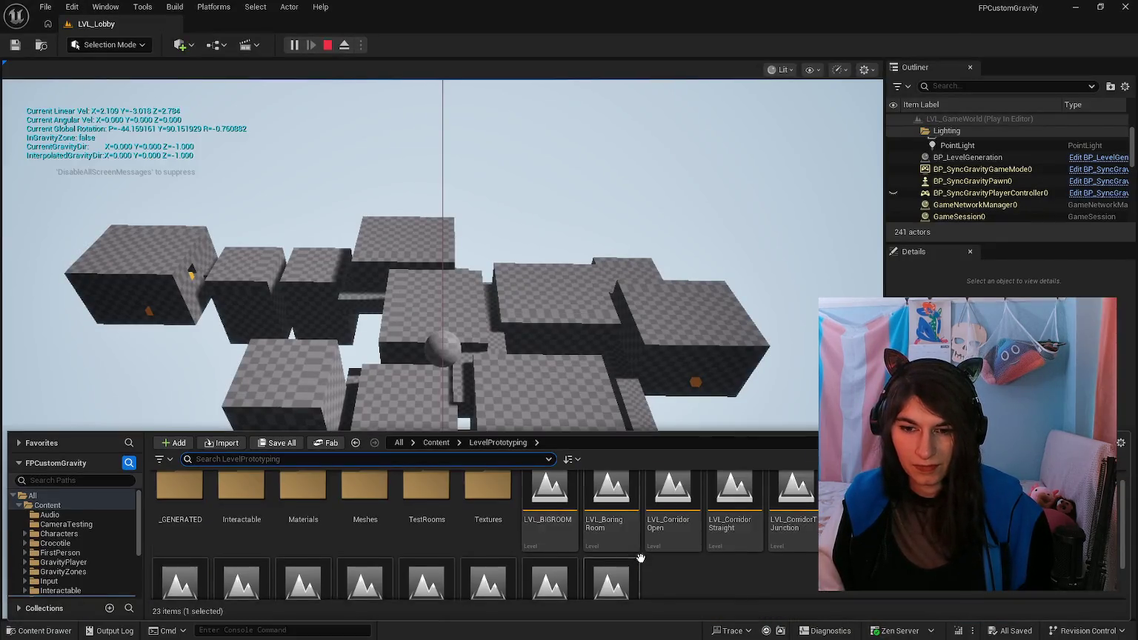
Step: Open LVL_ModularTest, ending the running session, and play-test walking through the room
scroll(592, 541, down, 3)
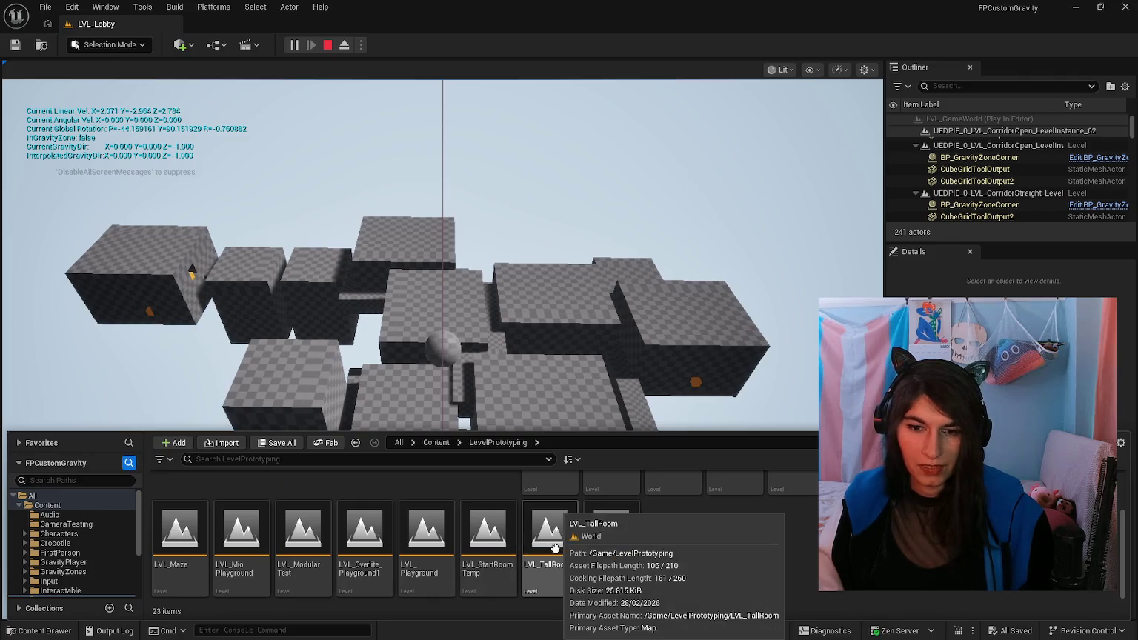
double_click(303, 538)
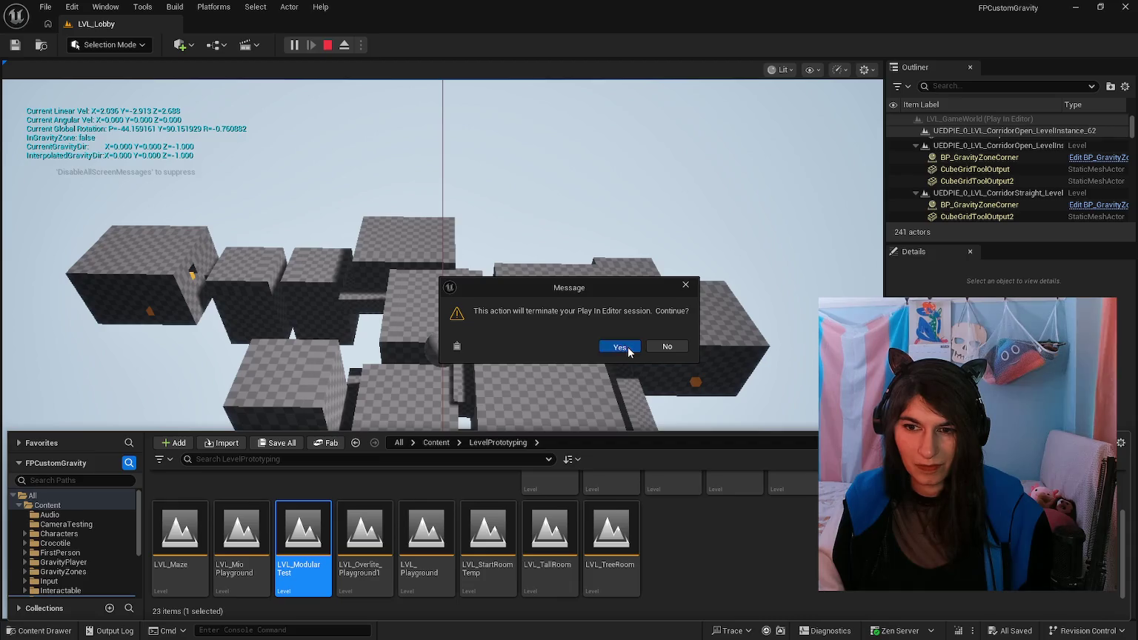
click(621, 345)
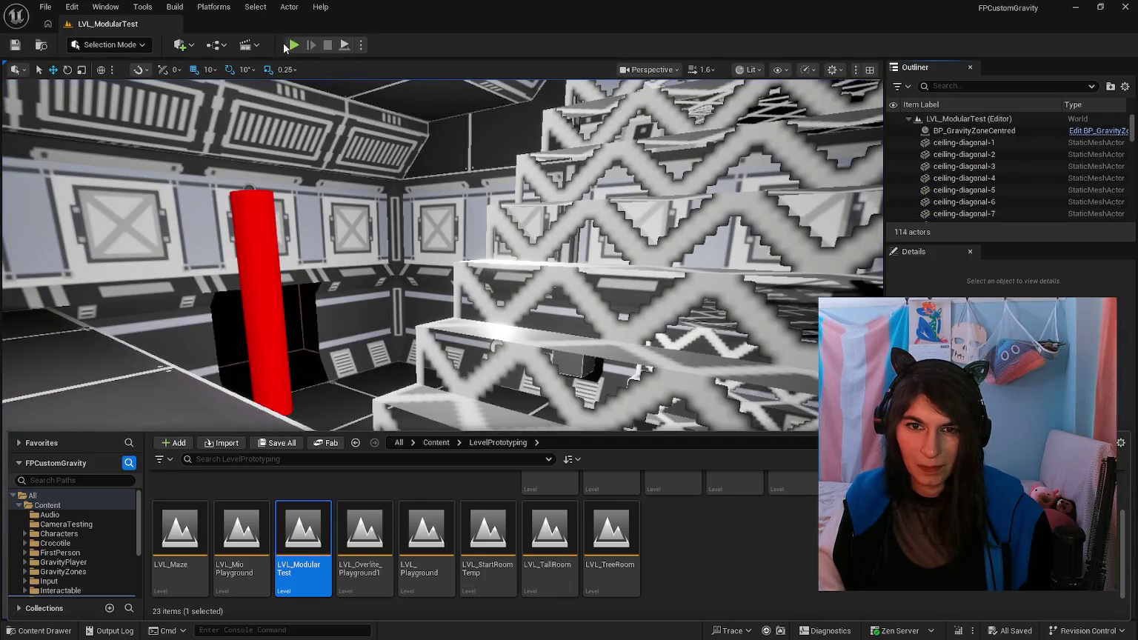
click(292, 45)
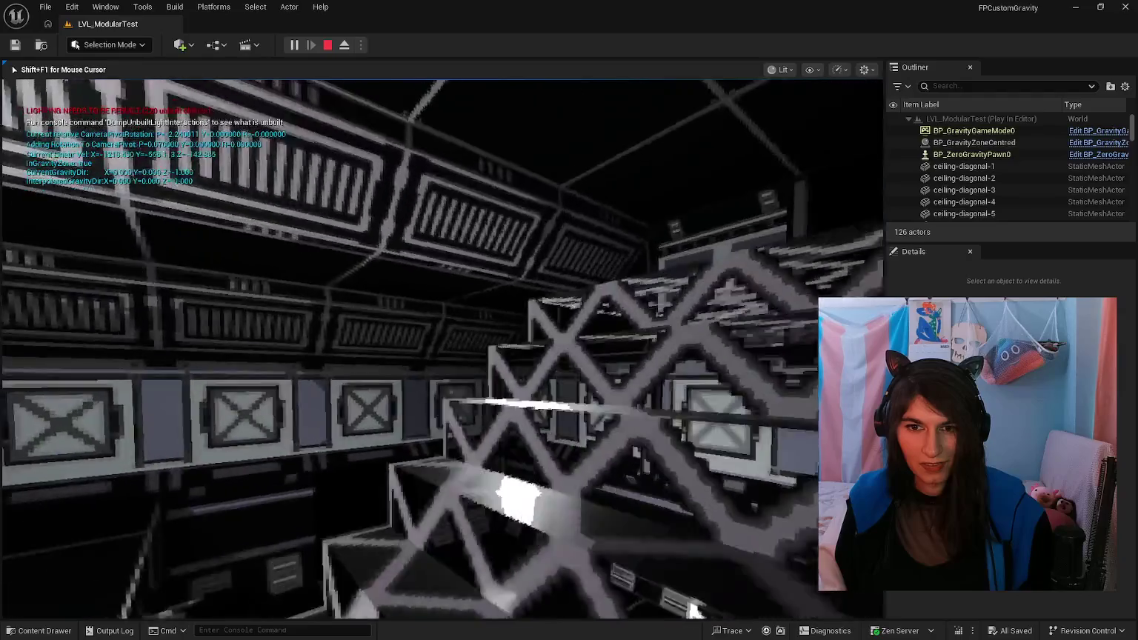
key(w)
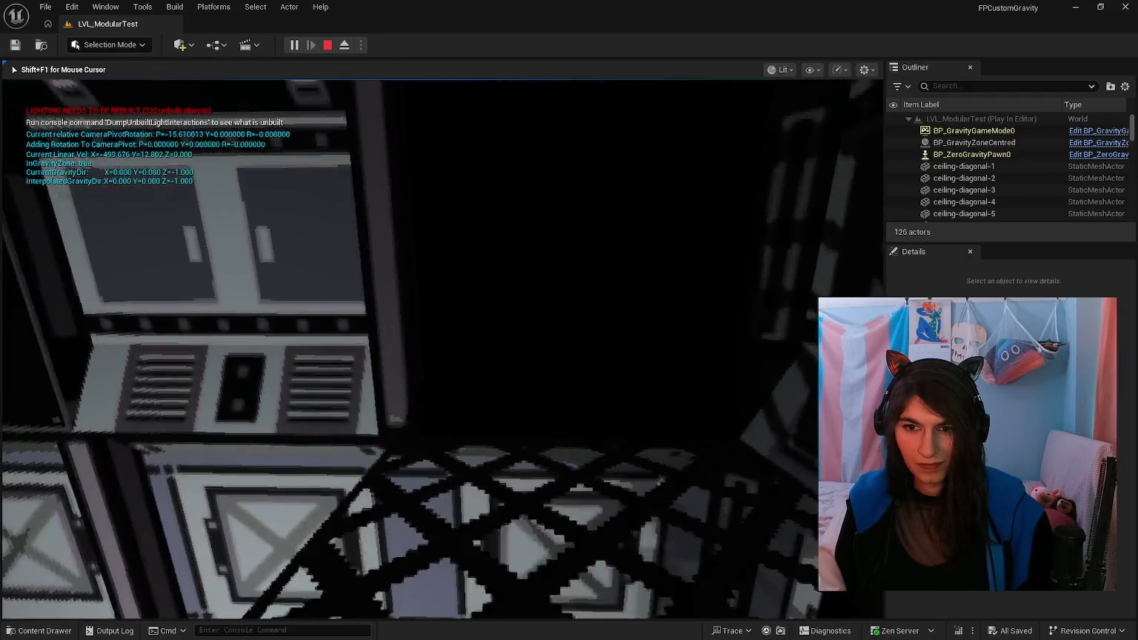
key(w)
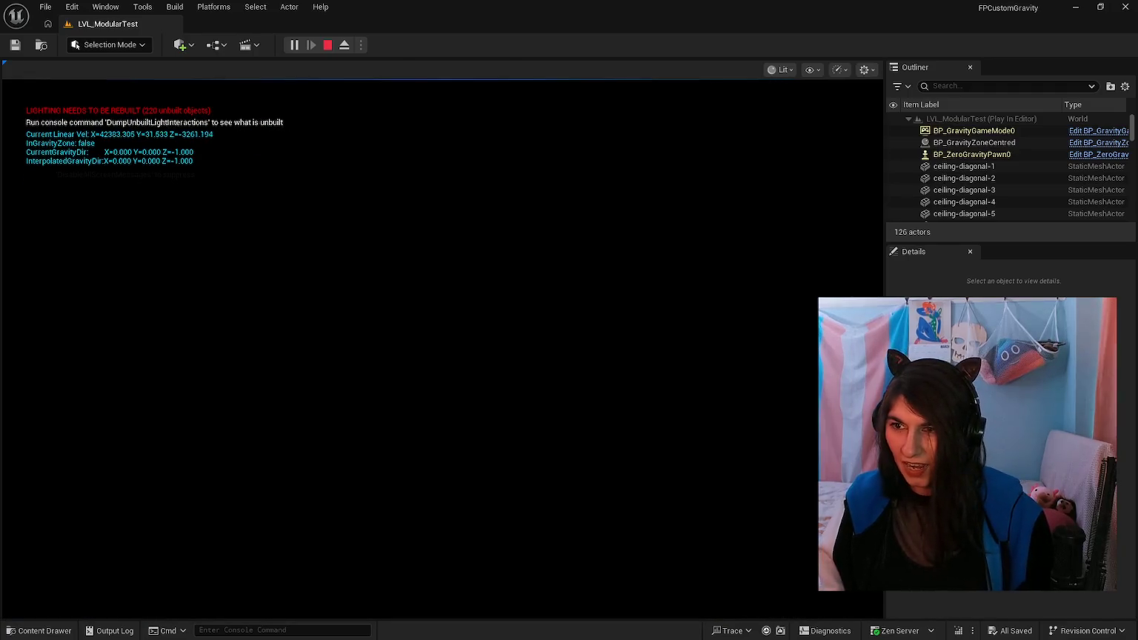
key(Escape)
click(294, 44)
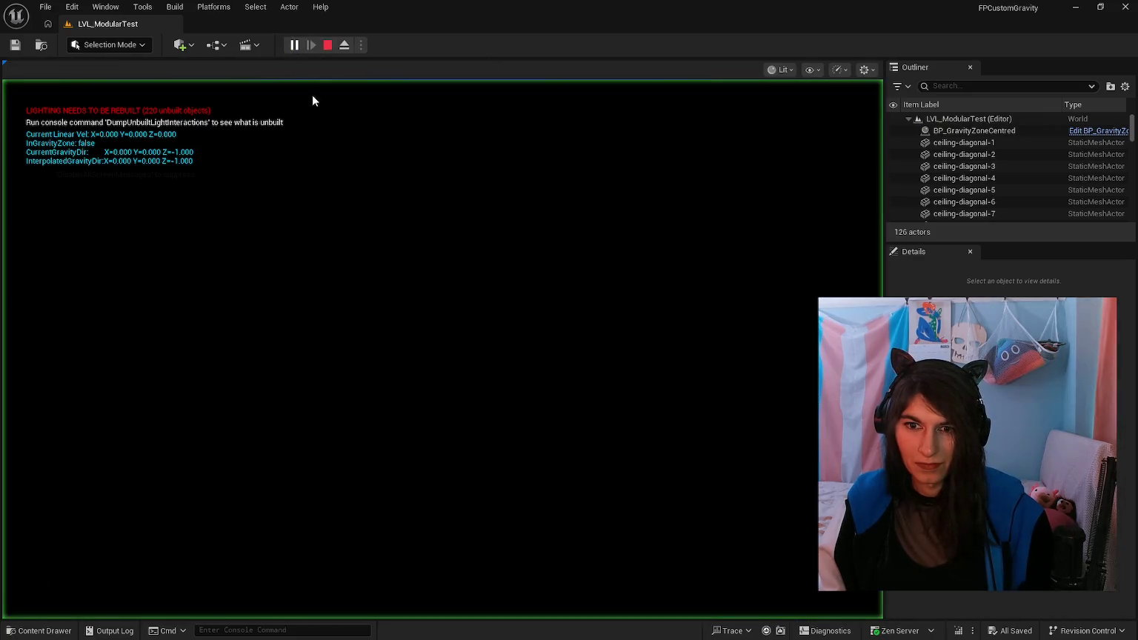
key(Escape)
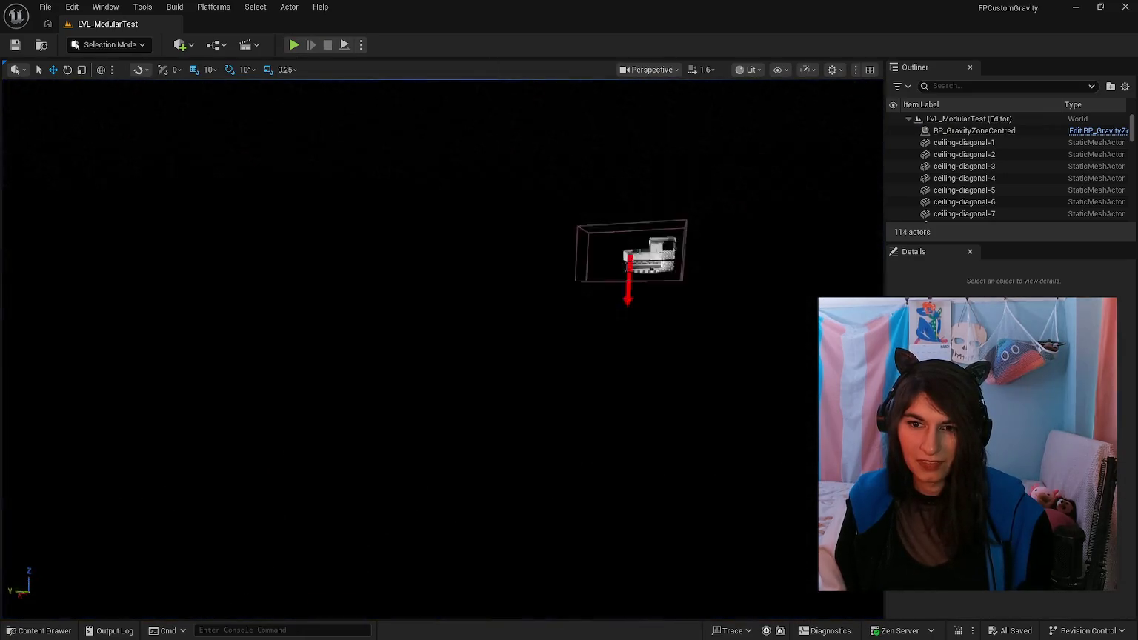
Step: Frame the wall and red pillar, run a quick play test, then fly through the rooms
scroll(474, 333, up, 2)
scroll(474, 333, up, 1)
scroll(474, 334, up, 1)
scroll(474, 333, up, 2)
scroll(474, 333, up, 2)
scroll(444, 334, up, 3)
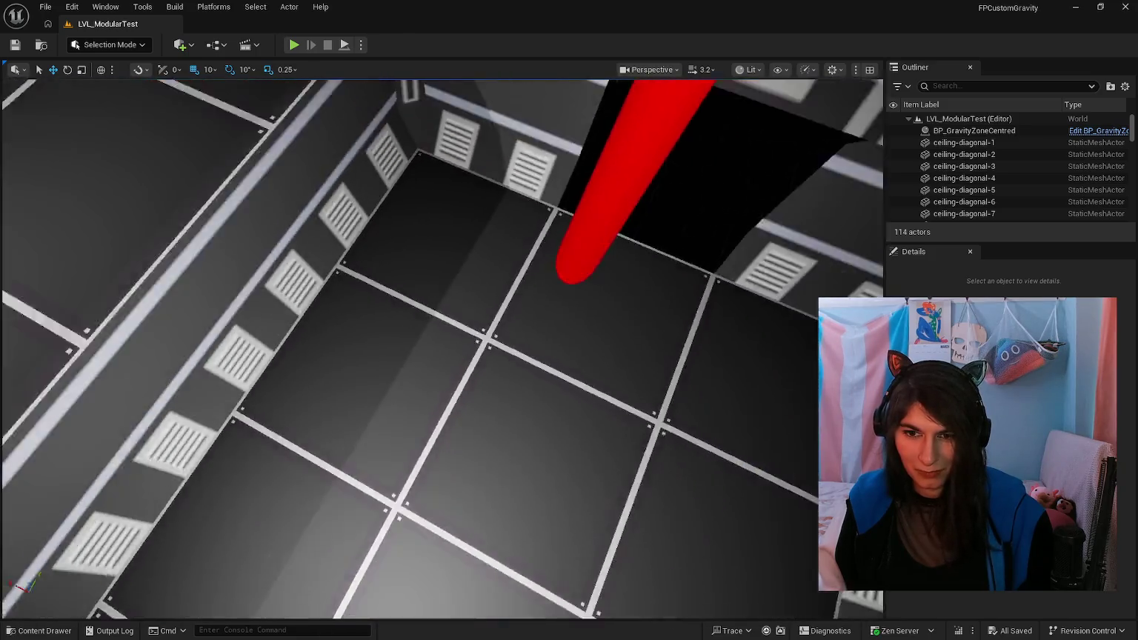
scroll(444, 334, down, 1)
mouse_move(445, 333)
mouse_down()
mouse_move(444, 311)
mouse_move(481, 282)
mouse_move(511, 318)
mouse_up()
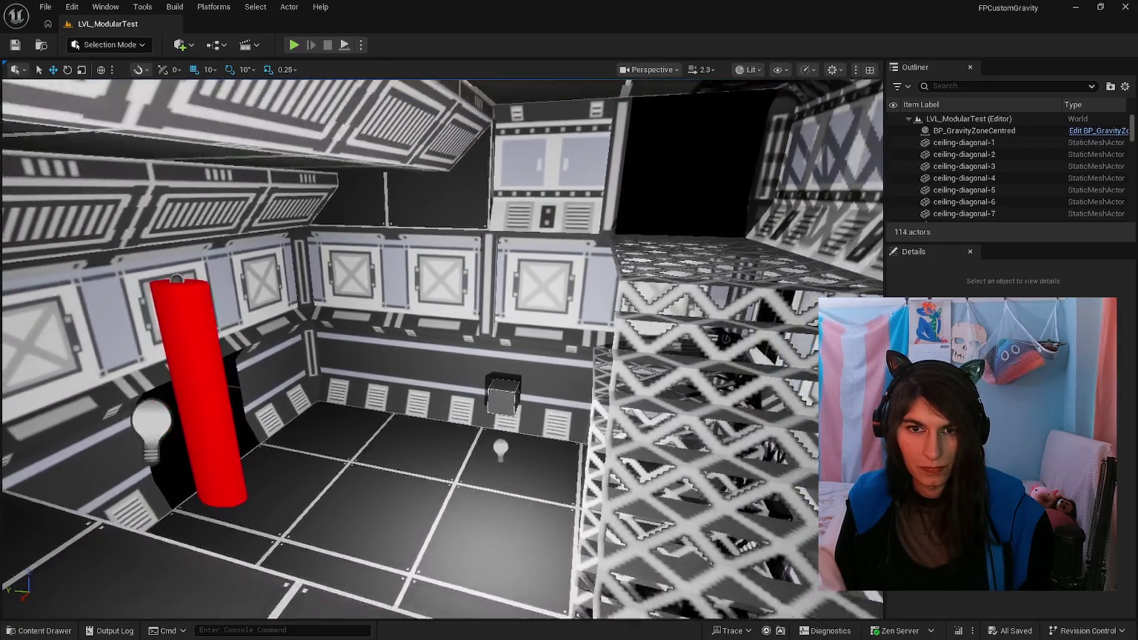
click(293, 45)
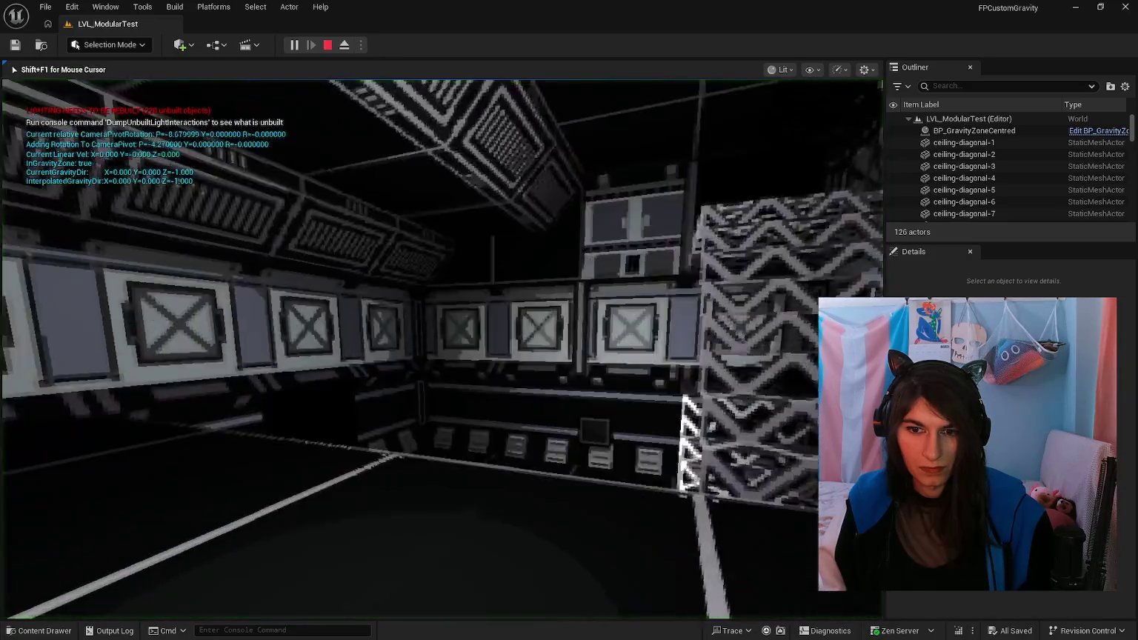
key(Escape)
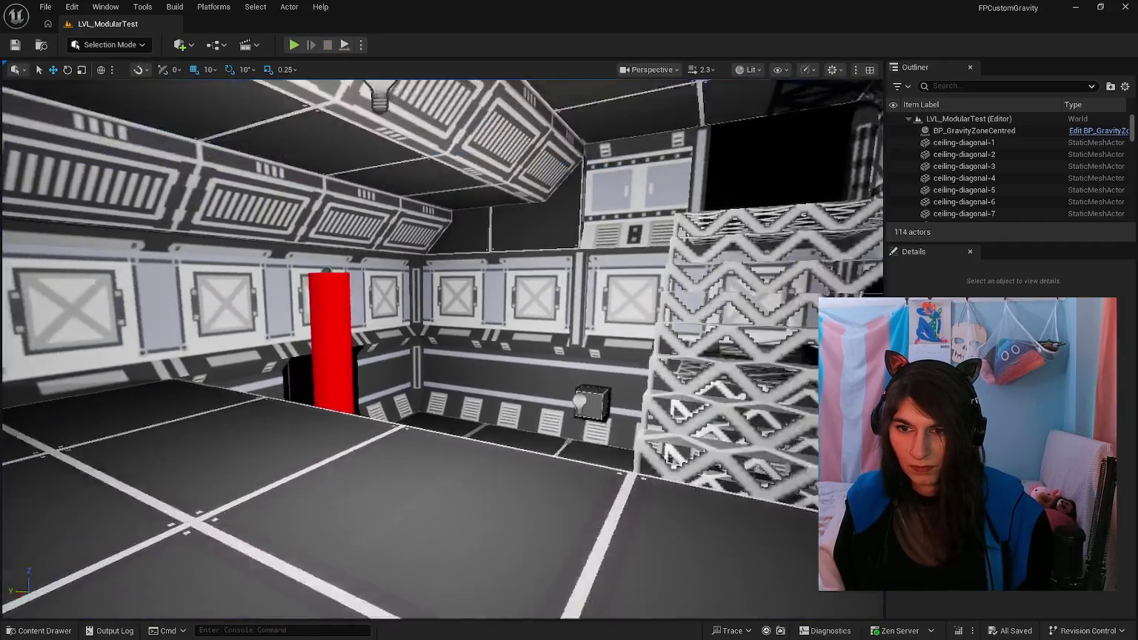
mouse_move(444, 349)
mouse_down()
mouse_move(422, 341)
mouse_move(415, 356)
mouse_move(430, 348)
mouse_move(438, 311)
mouse_move(444, 356)
mouse_move(460, 333)
mouse_move(445, 326)
mouse_move(460, 334)
mouse_move(445, 341)
mouse_move(423, 327)
mouse_move(415, 296)
mouse_move(444, 348)
mouse_move(437, 326)
mouse_move(452, 341)
mouse_move(459, 334)
mouse_move(445, 333)
mouse_up()
mouse_move(558, 331)
mouse_down()
mouse_move(533, 349)
mouse_move(541, 326)
mouse_move(548, 333)
mouse_move(533, 326)
mouse_move(519, 348)
mouse_move(534, 349)
mouse_up()
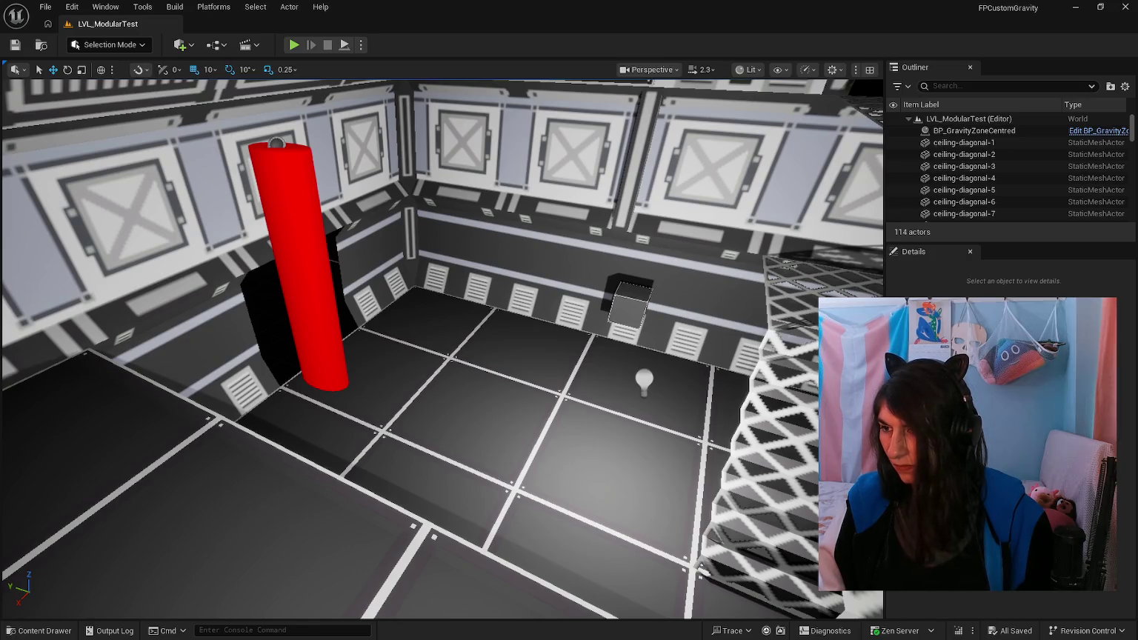
scroll(289, 331, up, 3)
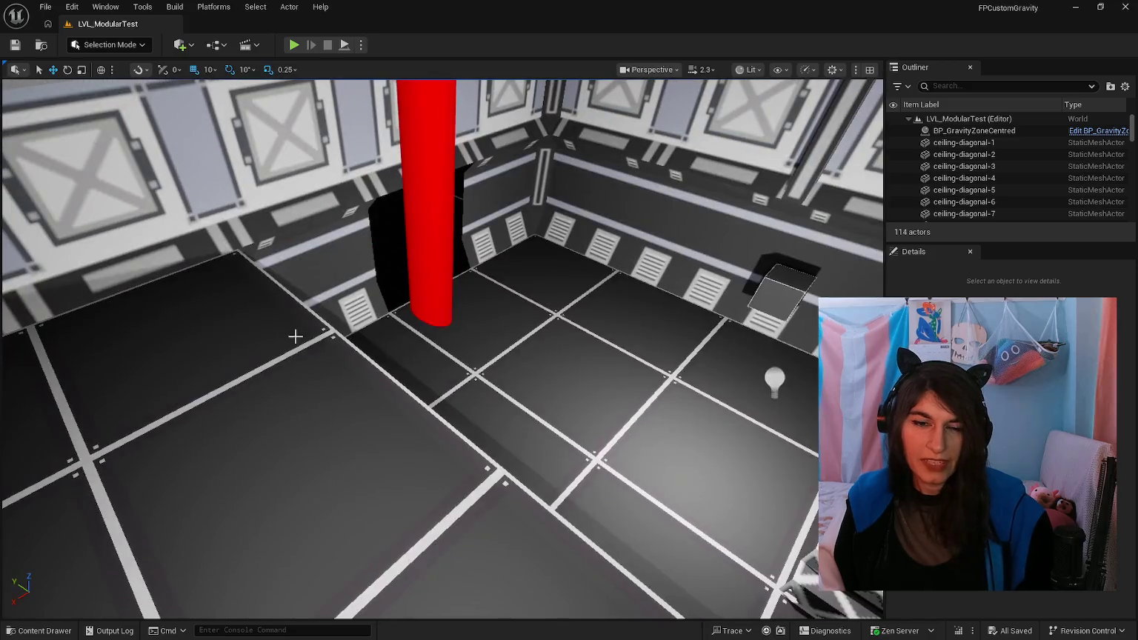
key(ctrl+space)
click(704, 541)
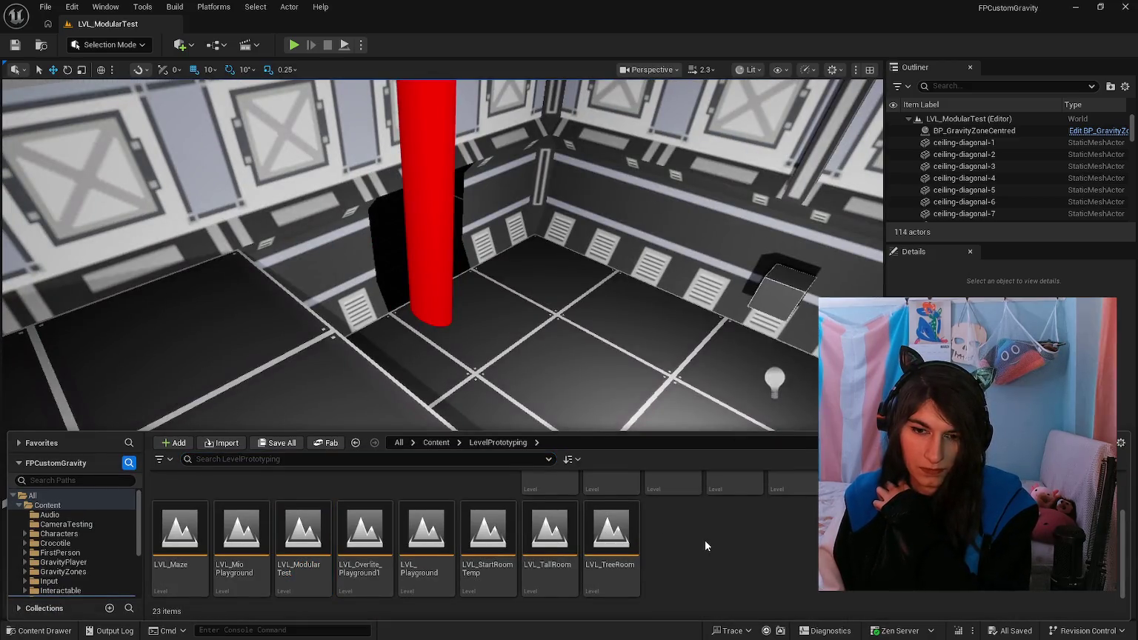
scroll(704, 541, up, 2)
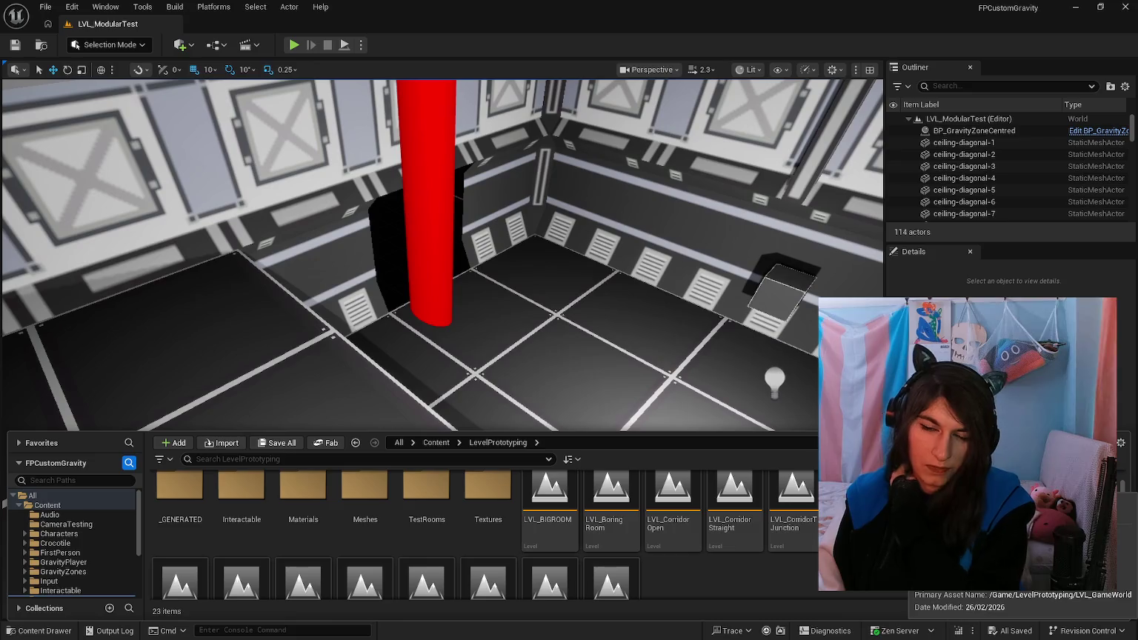
click(293, 44)
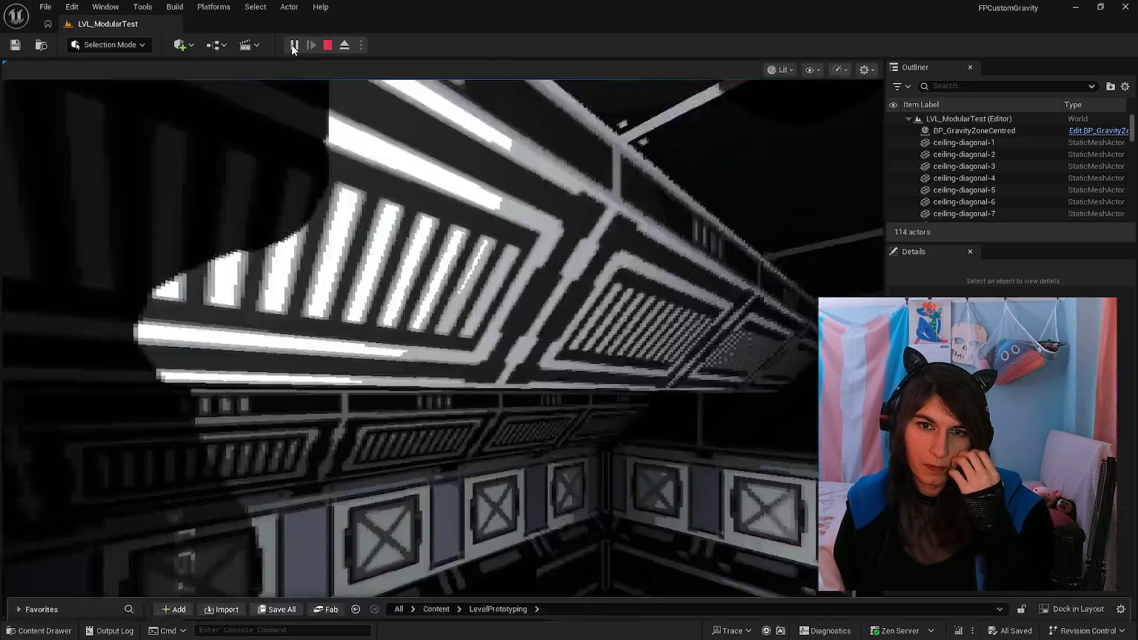
key(w)
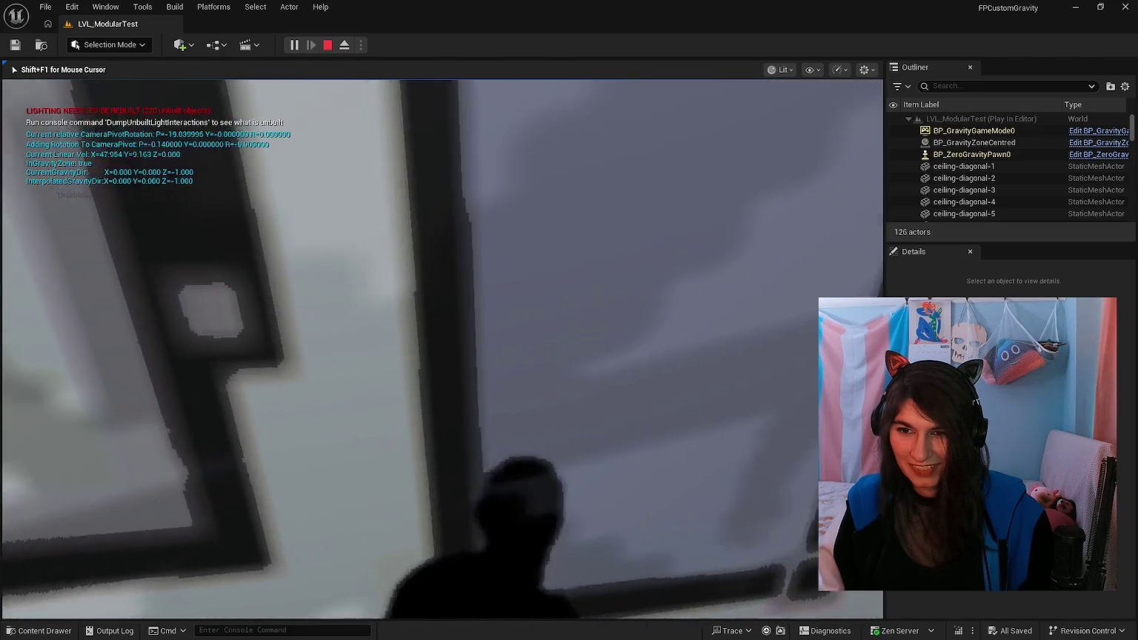
key(Escape)
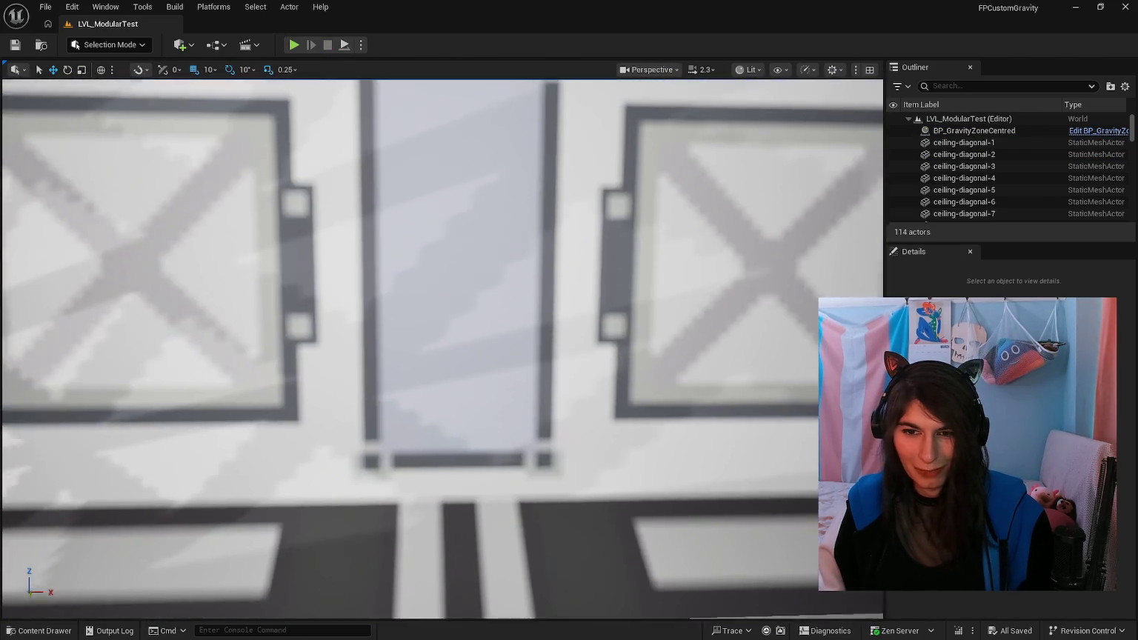
Step: Pull the view back from the wall and turn it toward the wall panels
mouse_move(442, 348)
mouse_down()
mouse_move(442, 311)
mouse_move(415, 371)
mouse_up()
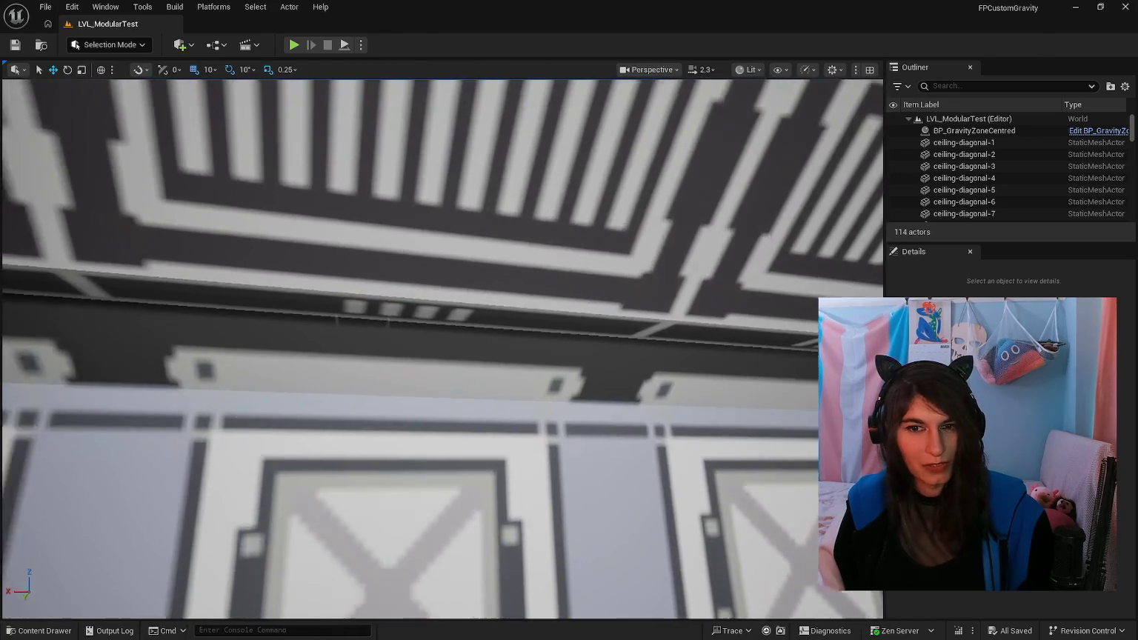
mouse_move(415, 370)
mouse_down()
mouse_move(415, 326)
mouse_move(415, 349)
mouse_up()
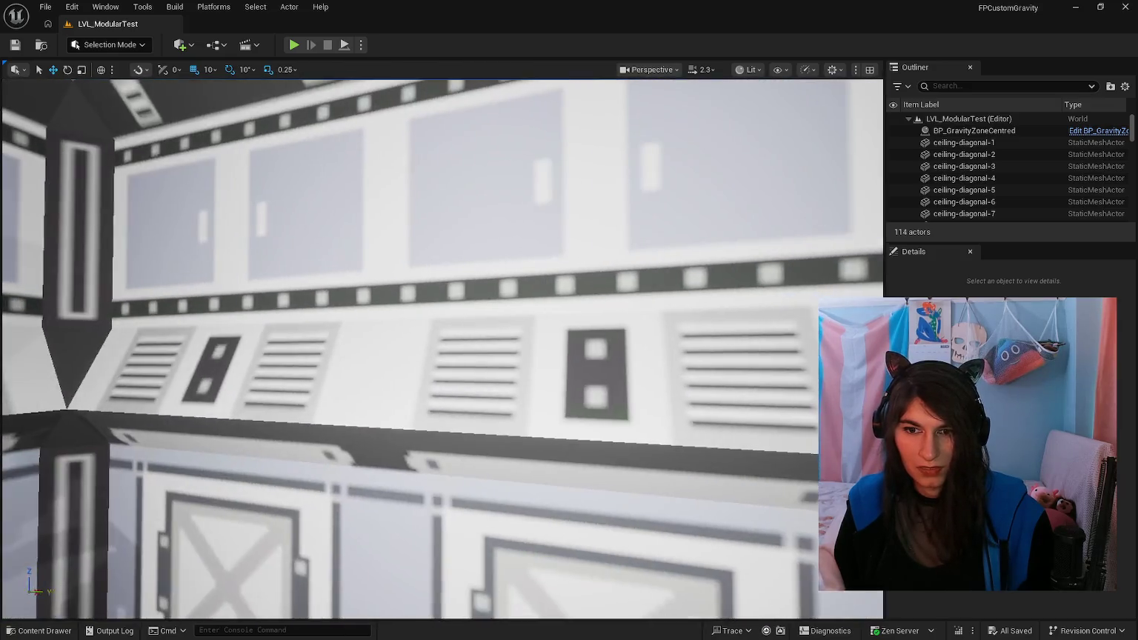
mouse_move(415, 348)
mouse_down()
mouse_move(460, 340)
mouse_move(599, 258)
mouse_up()
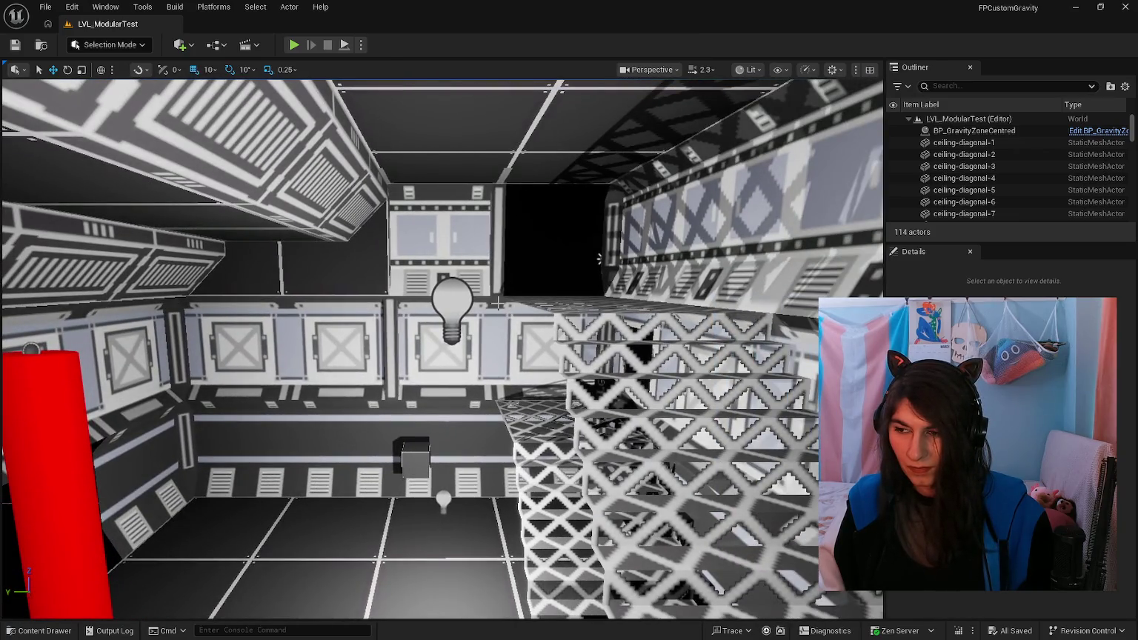
Step: Open LVL_Lobby from the LevelPrototyping assets in the Content Drawer
click(63, 628)
scroll(668, 564, down, 3)
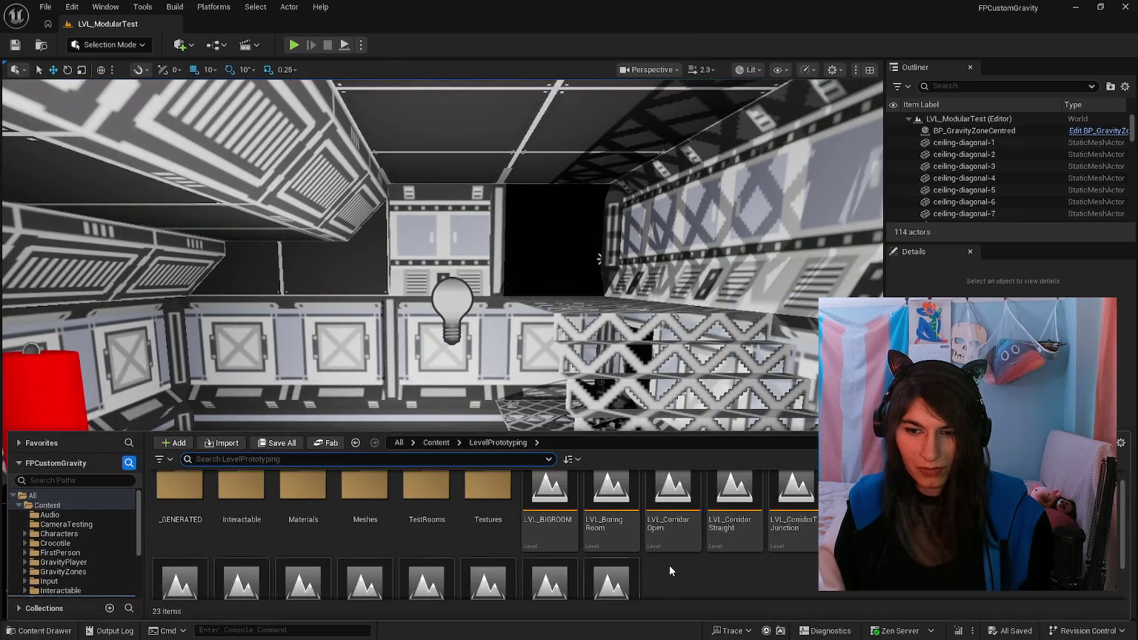
scroll(671, 568, down, 2)
scroll(673, 577, up, 5)
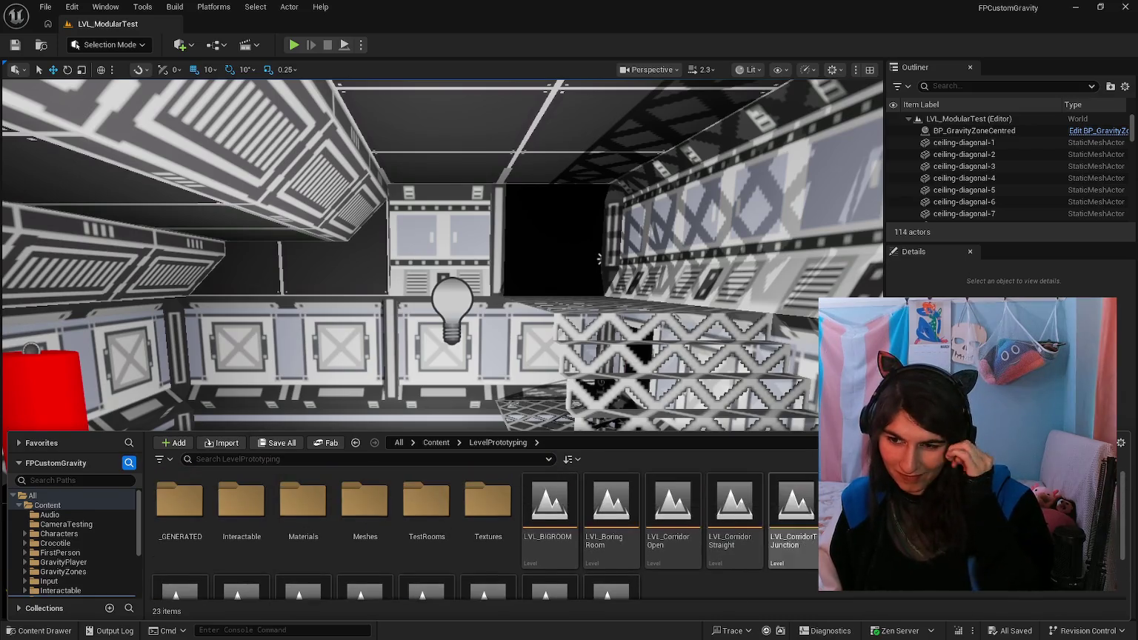
double_click(919, 511)
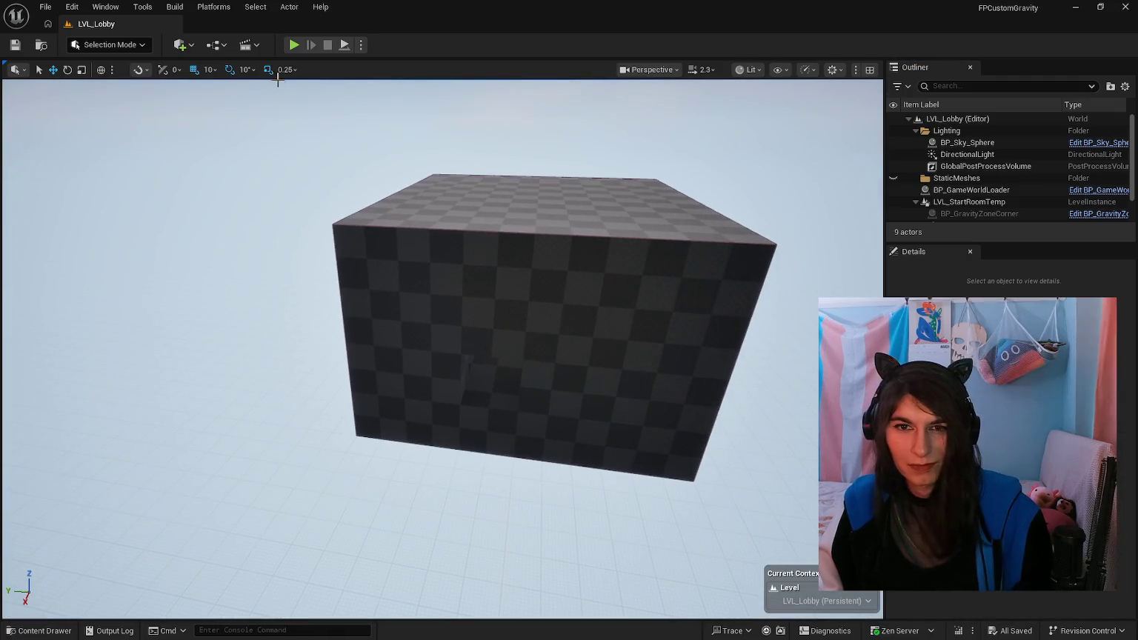
Step: Playtest LVL_Lobby, entering the game world with E and walking into the checkered room
click(294, 45)
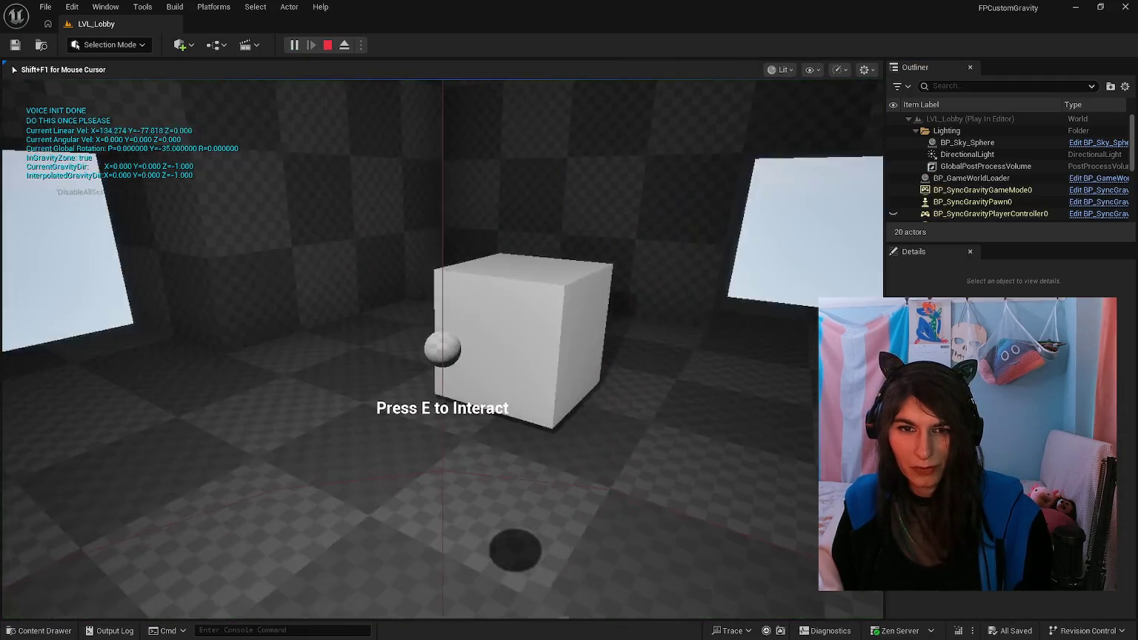
key(e)
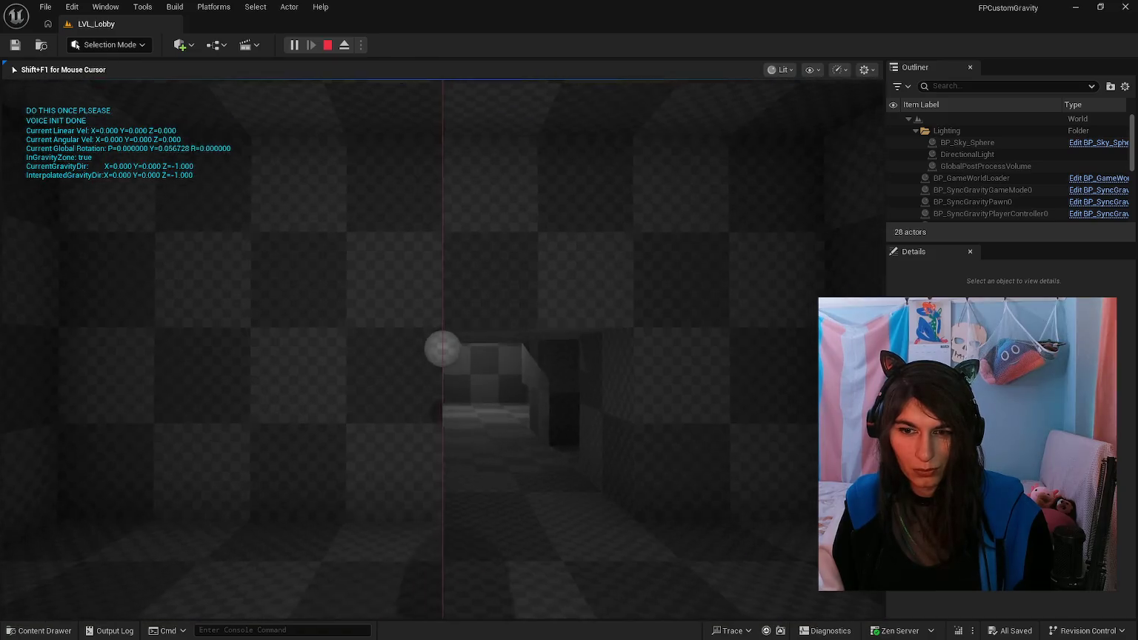
key(w)
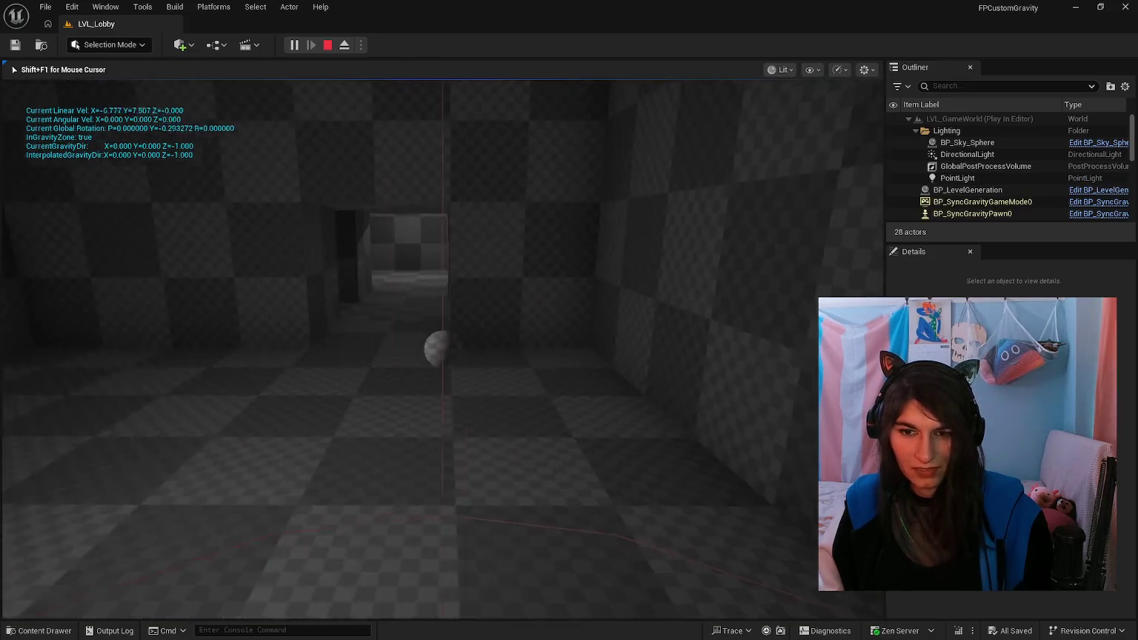
key(Escape)
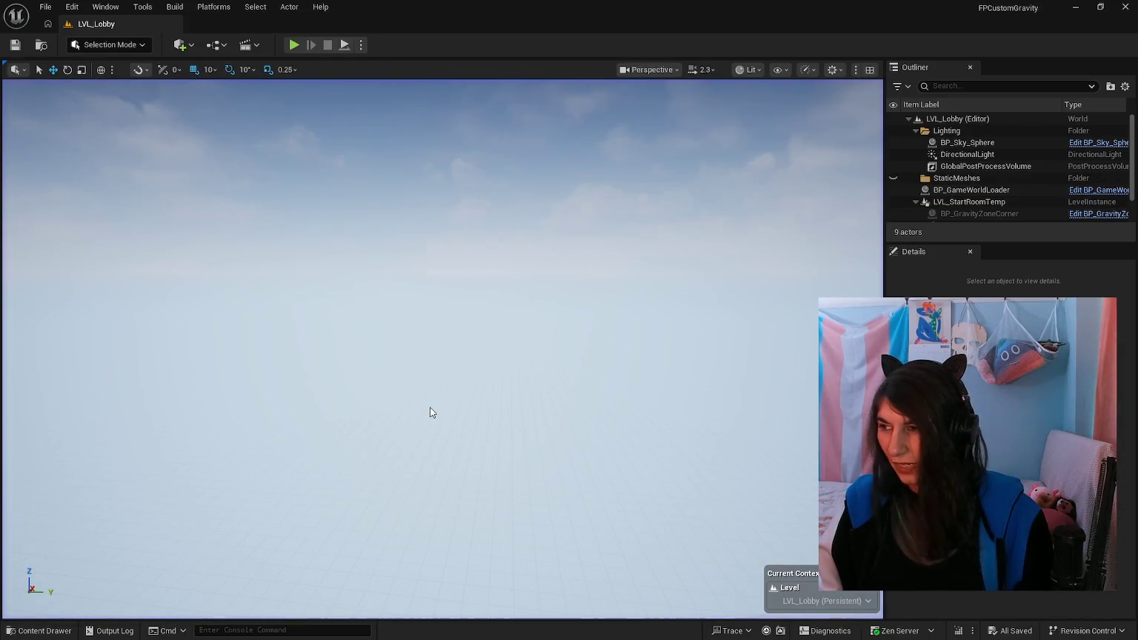
Step: Glance at the design document, then minimise Unreal and Visual Studio to the desktop
key(alt+Tab)
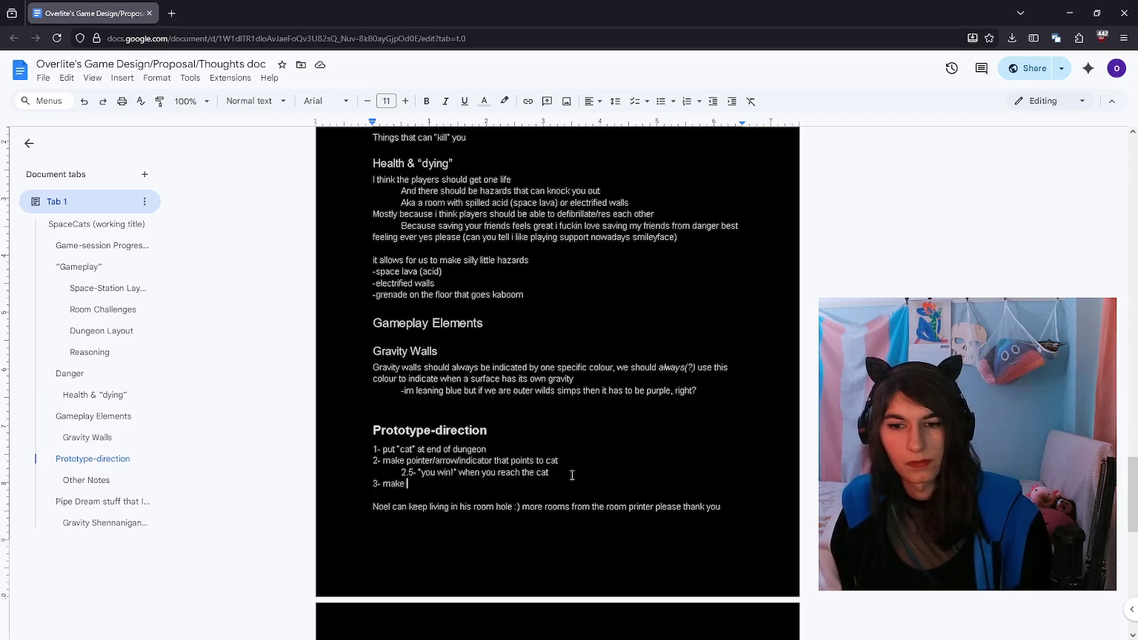
scroll(578, 445, down, 3)
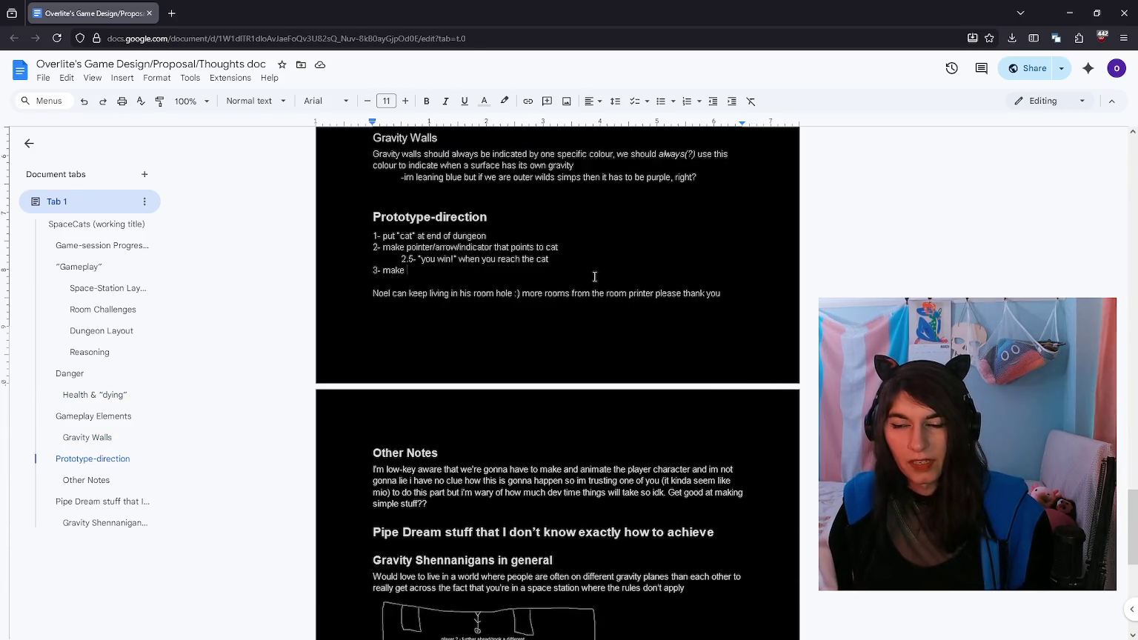
scroll(594, 276, up, 1)
scroll(594, 276, up, 2)
click(1067, 7)
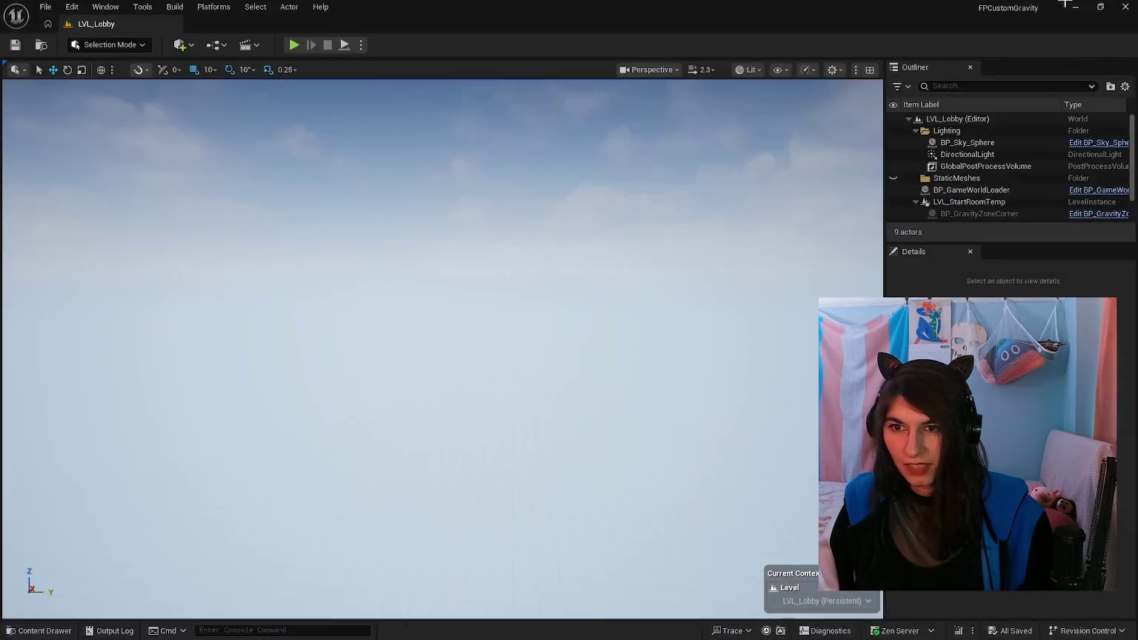
click(1074, 7)
click(1070, 8)
Step: Open the dev notes and make room for a new list below STEPS TOWARDS PROTOTYPE
double_click(552, 280)
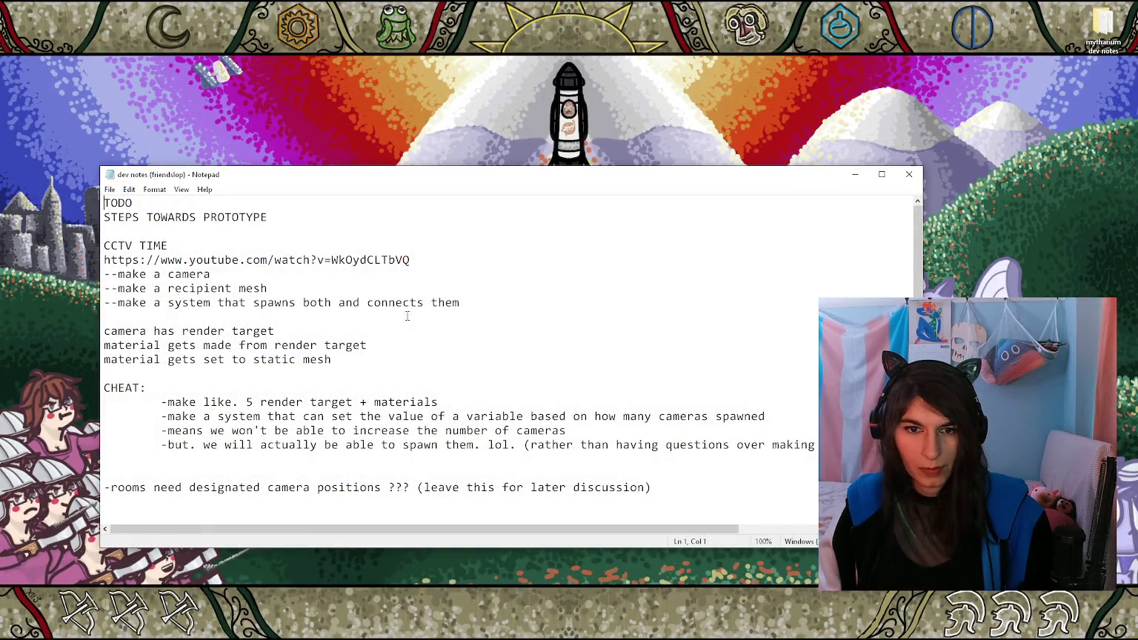
key(Return)
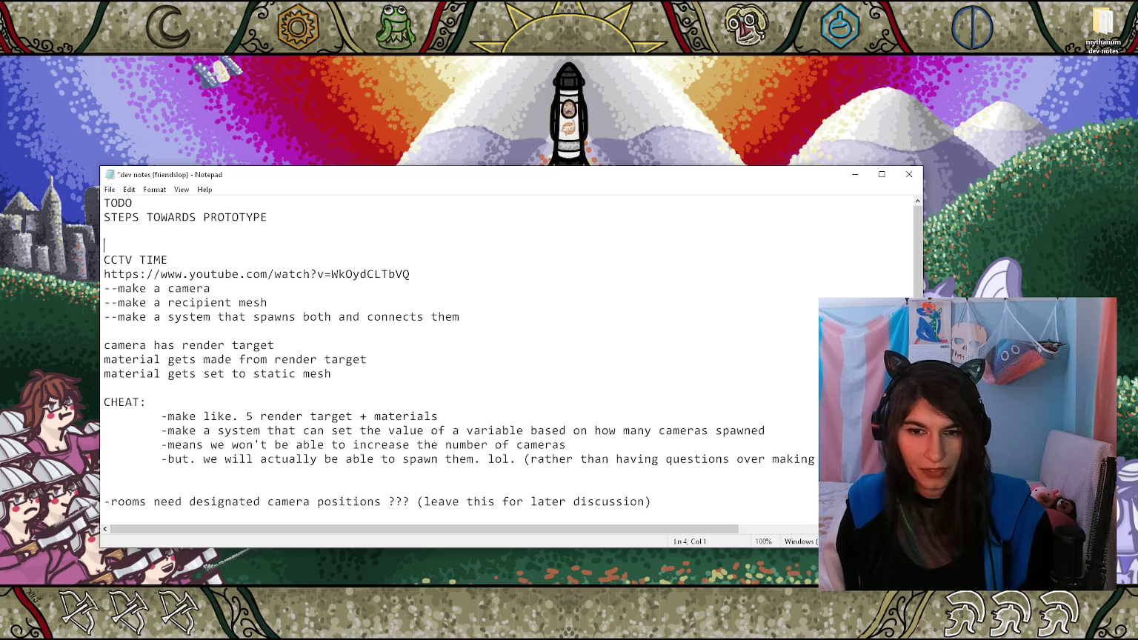
key(Return)
key(Return)
key(Return)
key(Return)
key(Return)
scroll(255, 300, down, 4)
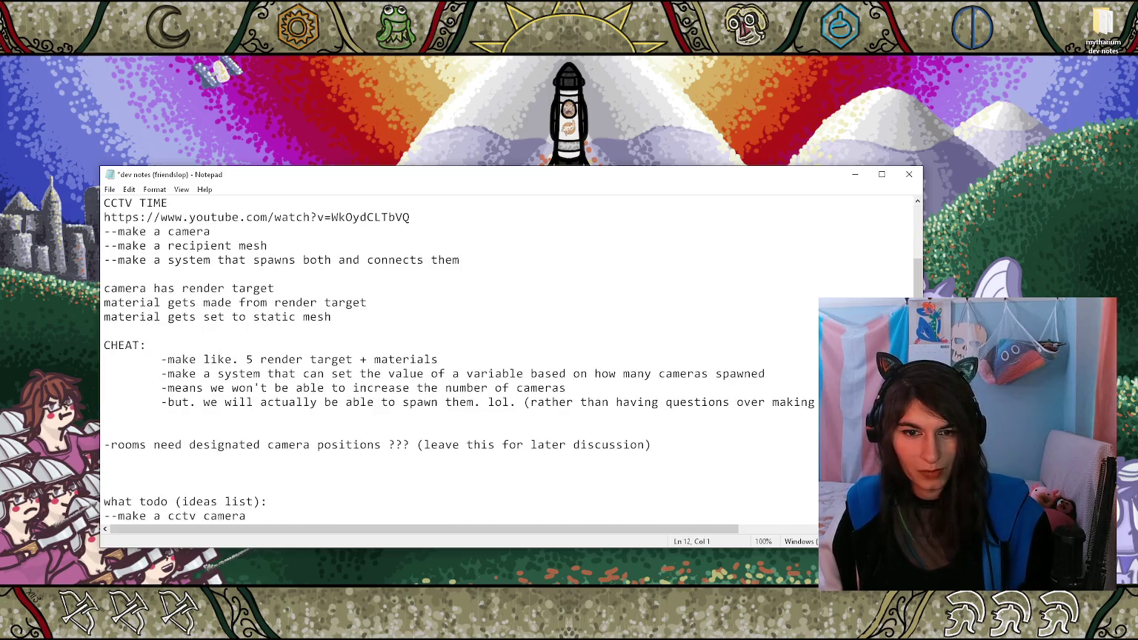
scroll(255, 300, down, 2)
scroll(254, 299, down, 2)
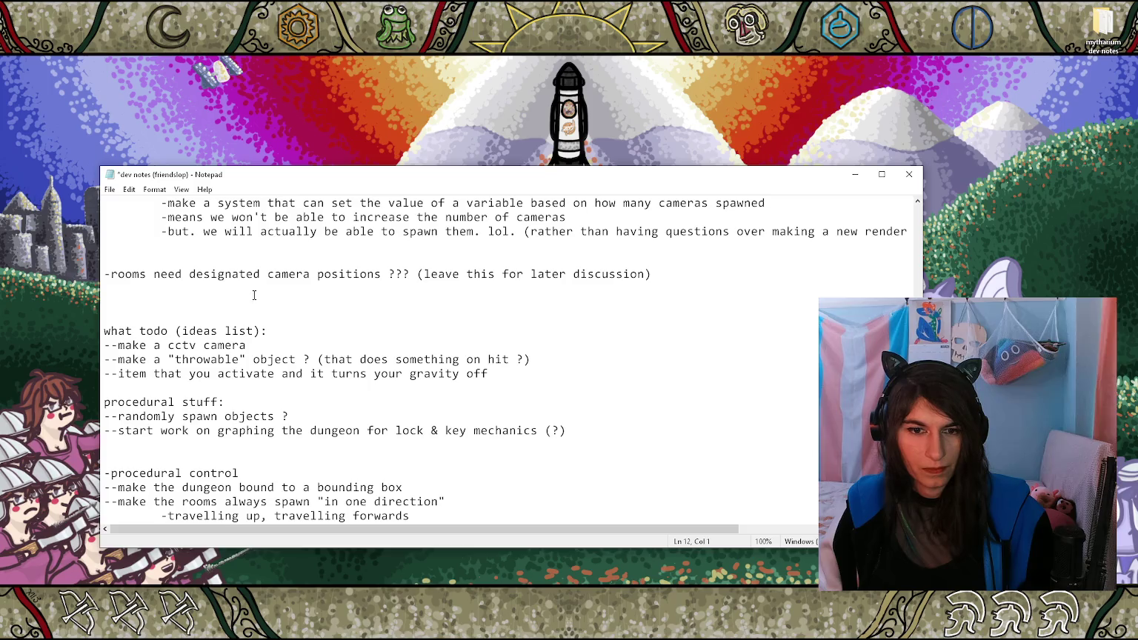
click(263, 330)
scroll(264, 327, up, 8)
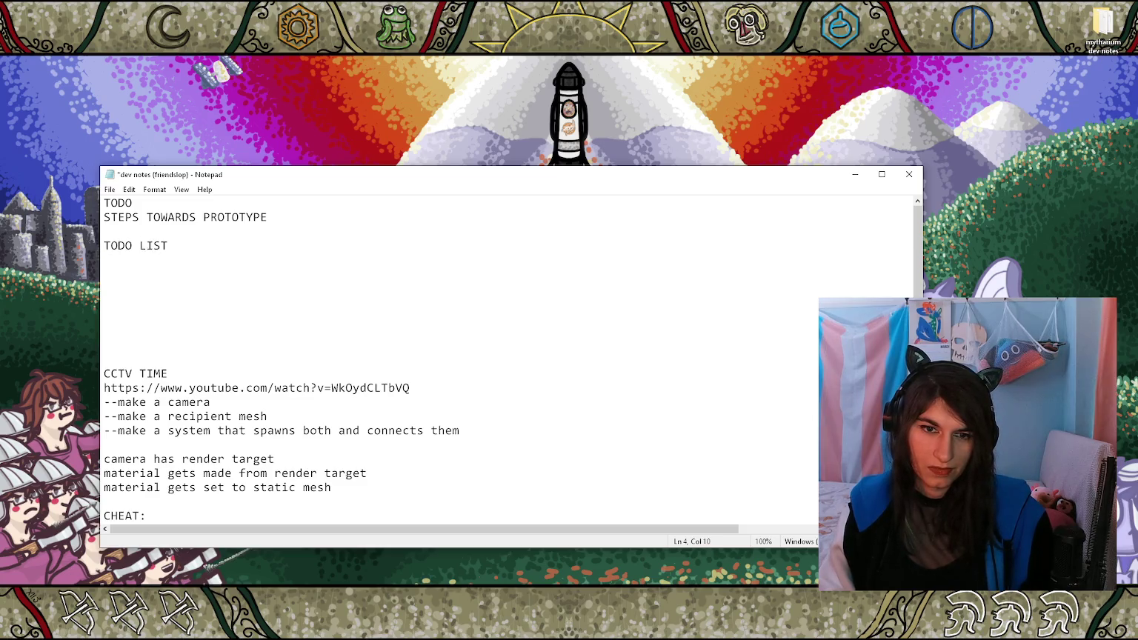
Step: Add the '(everyone??)' heading and an item to merge the two player characters
text((everyone??))
key(Return)
text(-merge the bp_sync)
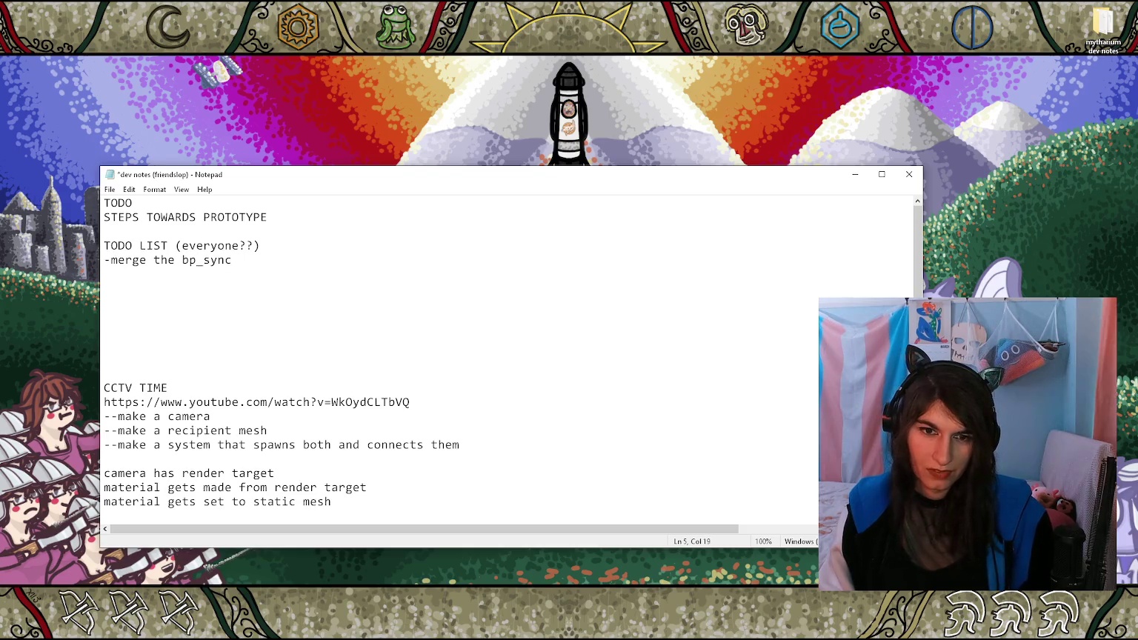
text(player chat)
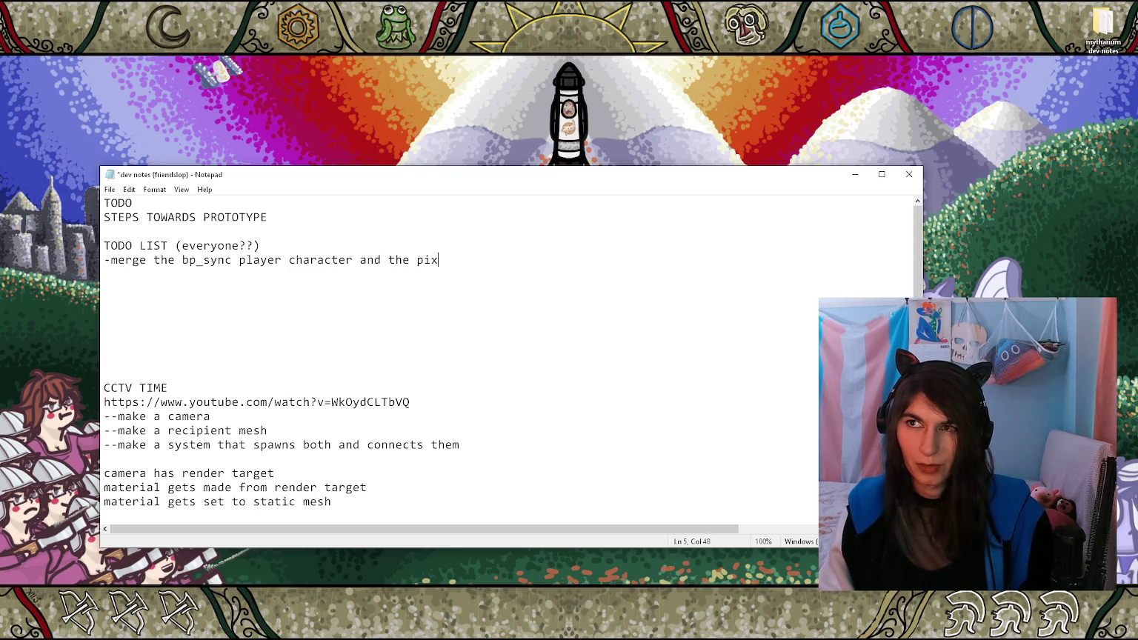
text(player characte)
text(r player characte)
key(Return)
text(-add)
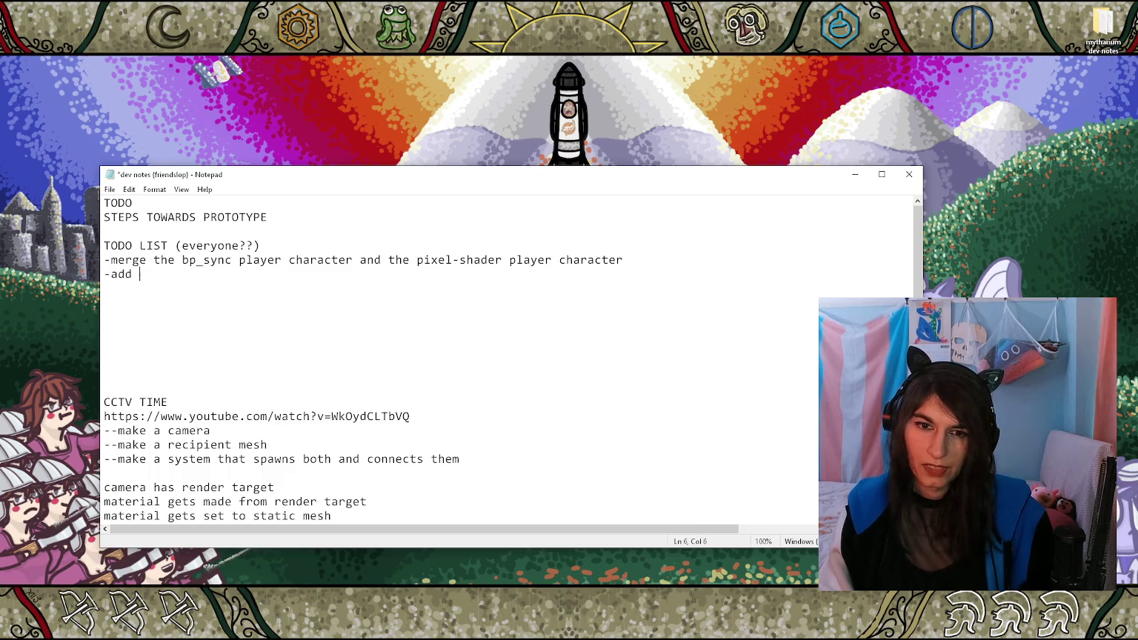
key(alt+Tab)
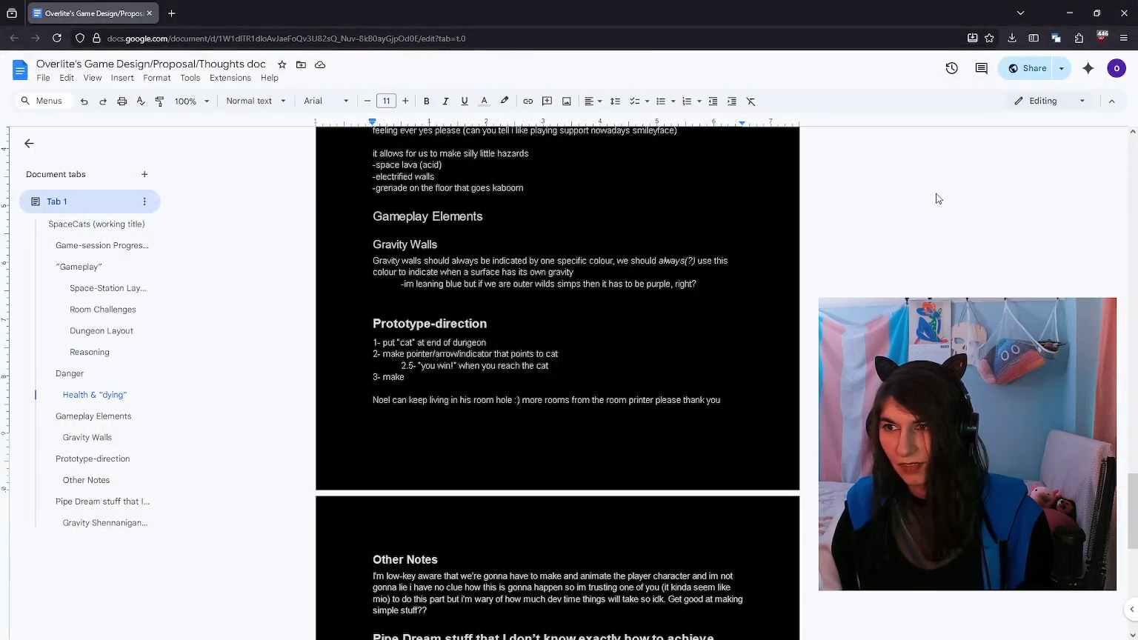
Step: Switch from the Google Docs design document back to the Notepad dev notes
key(alt+Tab)
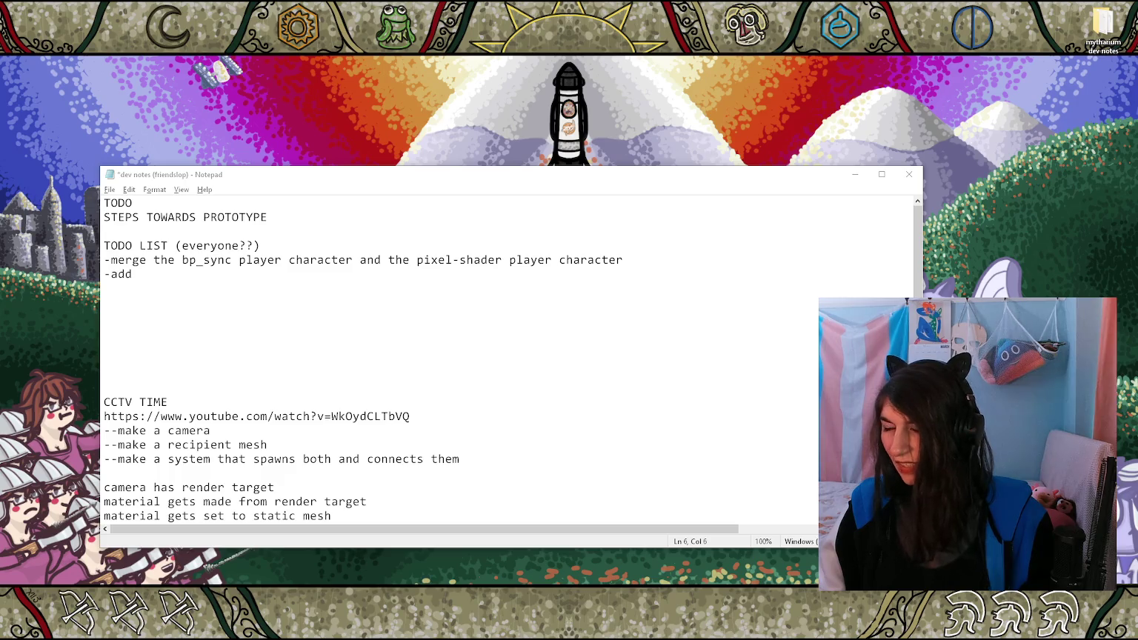
Step: Save the dev notes, then start a lobby playtest and walk around
click(795, 358)
click(743, 314)
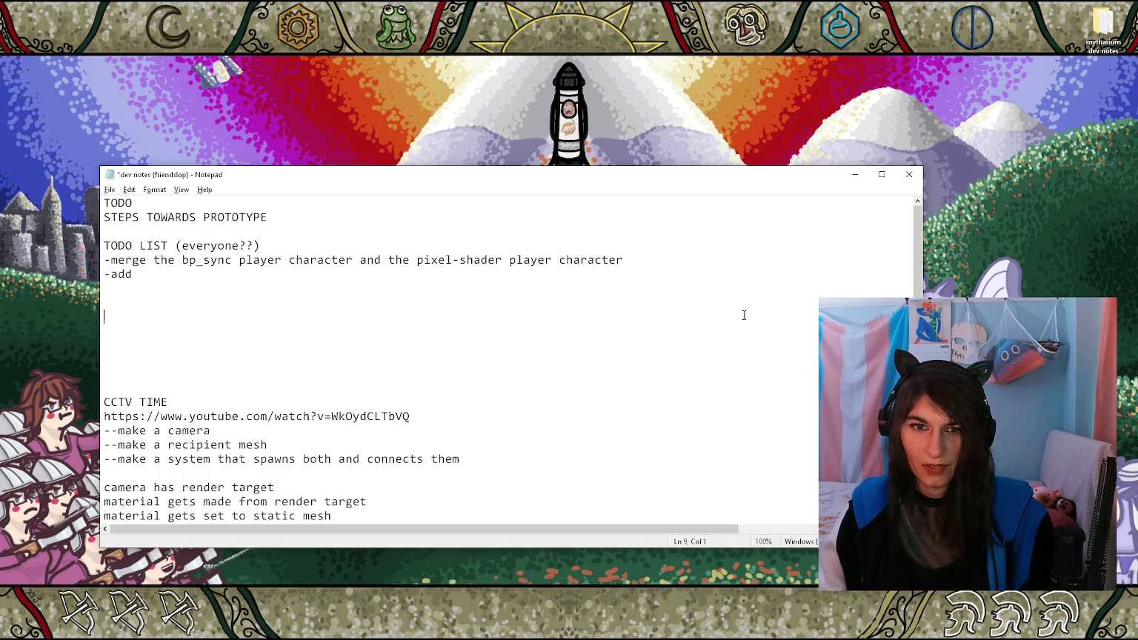
key(ctrl+s)
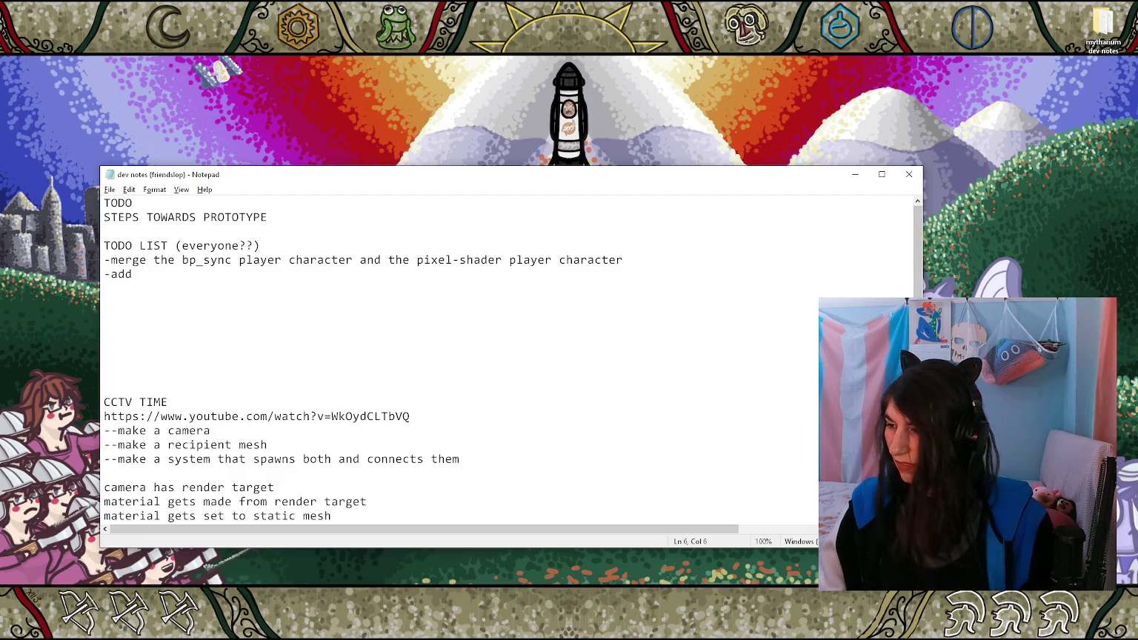
key(alt+Tab)
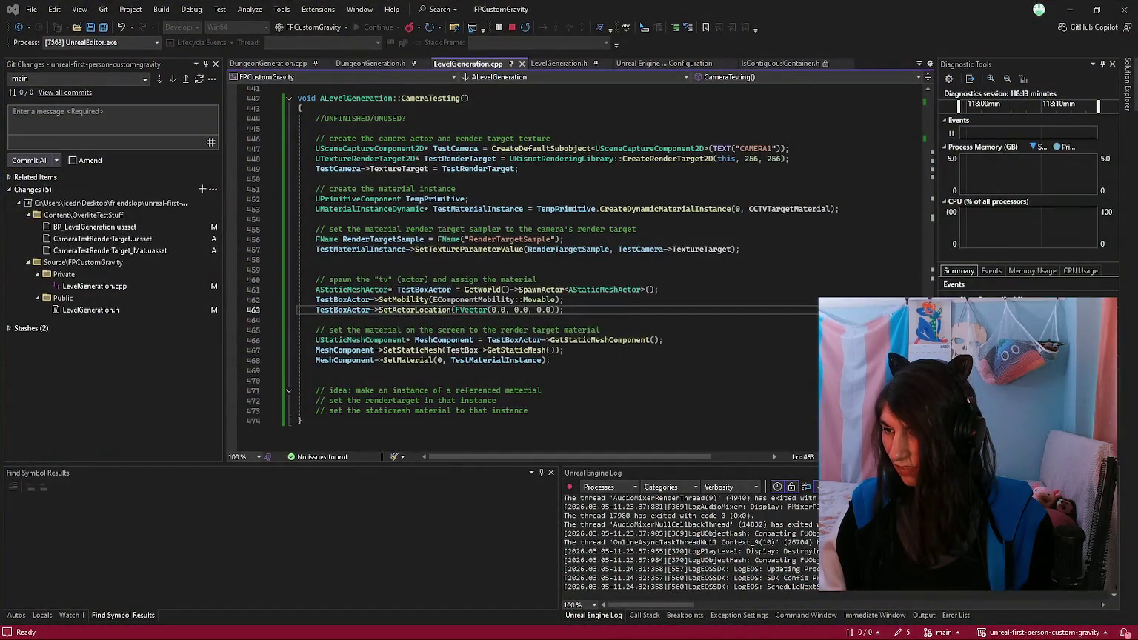
key(alt+Tab)
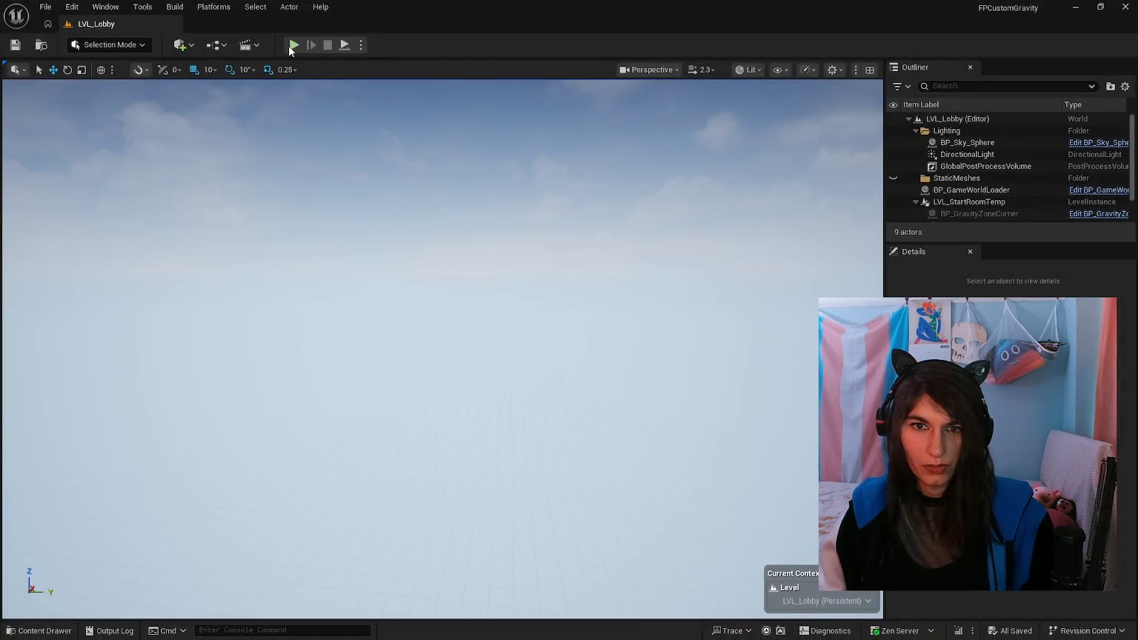
click(293, 44)
key(a)
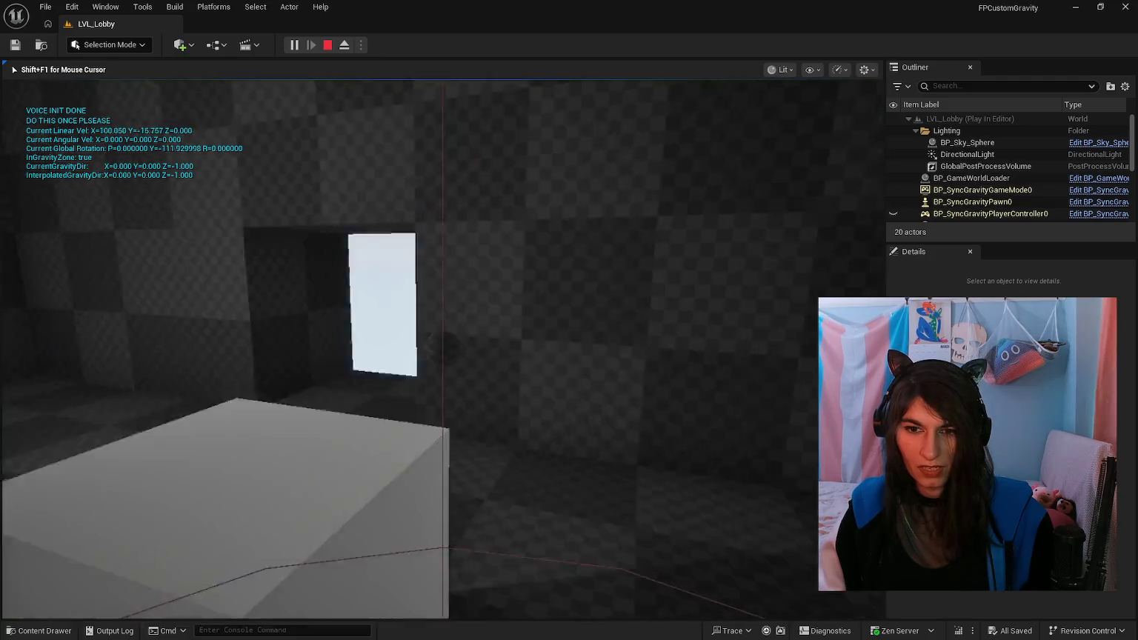
Step: Write the items 'make a bounding box for the dungeon generation' and 'graph the dungeon generation'
key(alt+Tab)
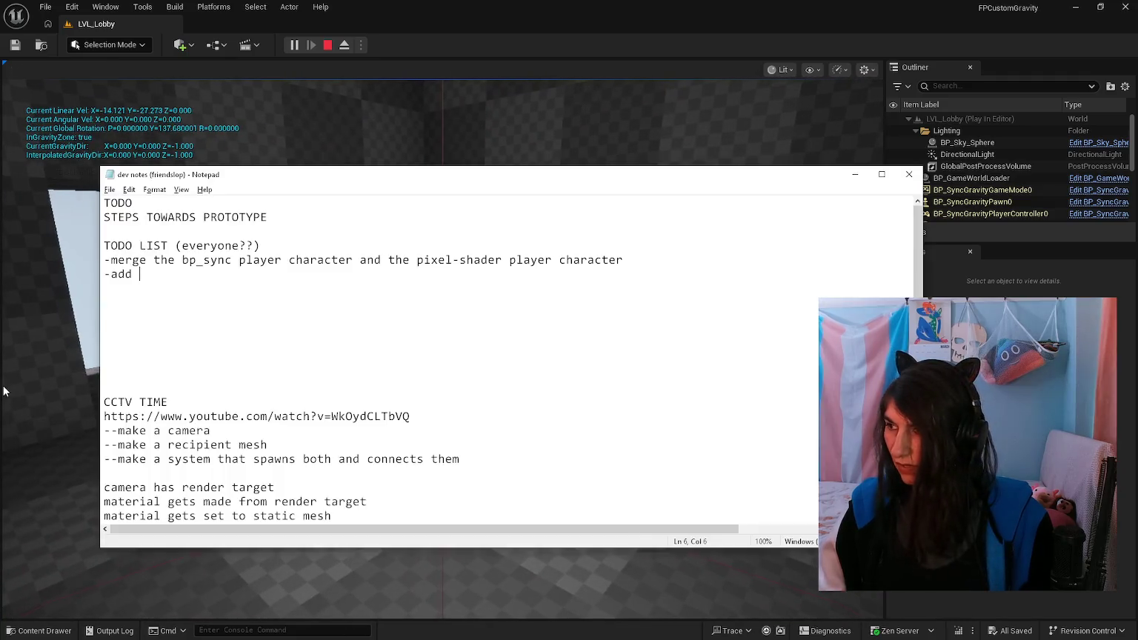
key(ctrl+shift+Left)
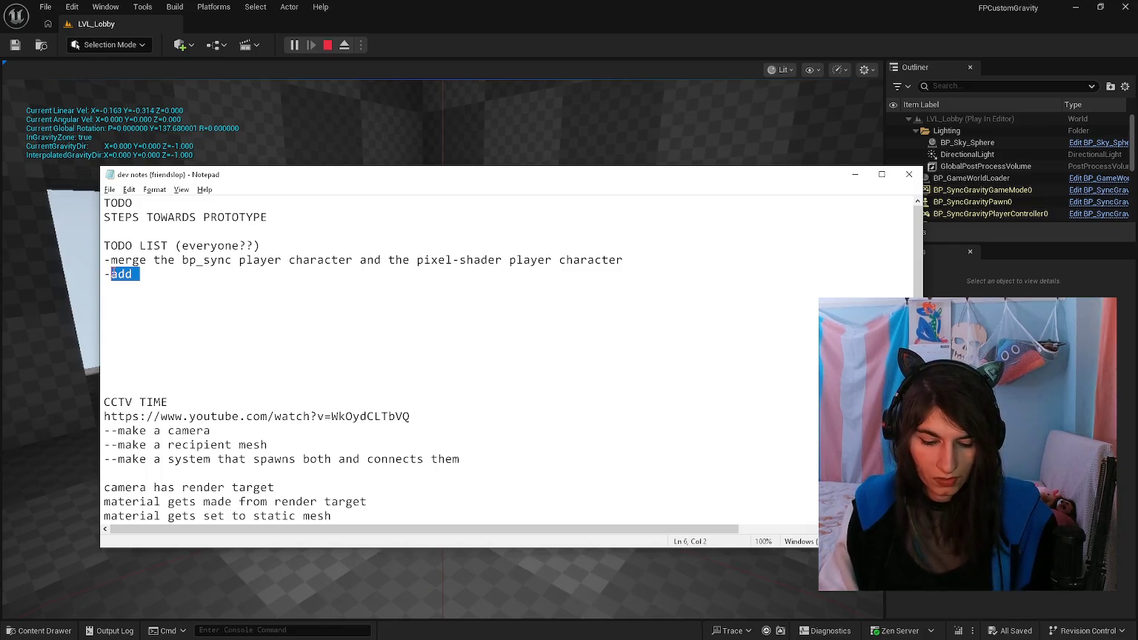
text(make a bounding box for the )
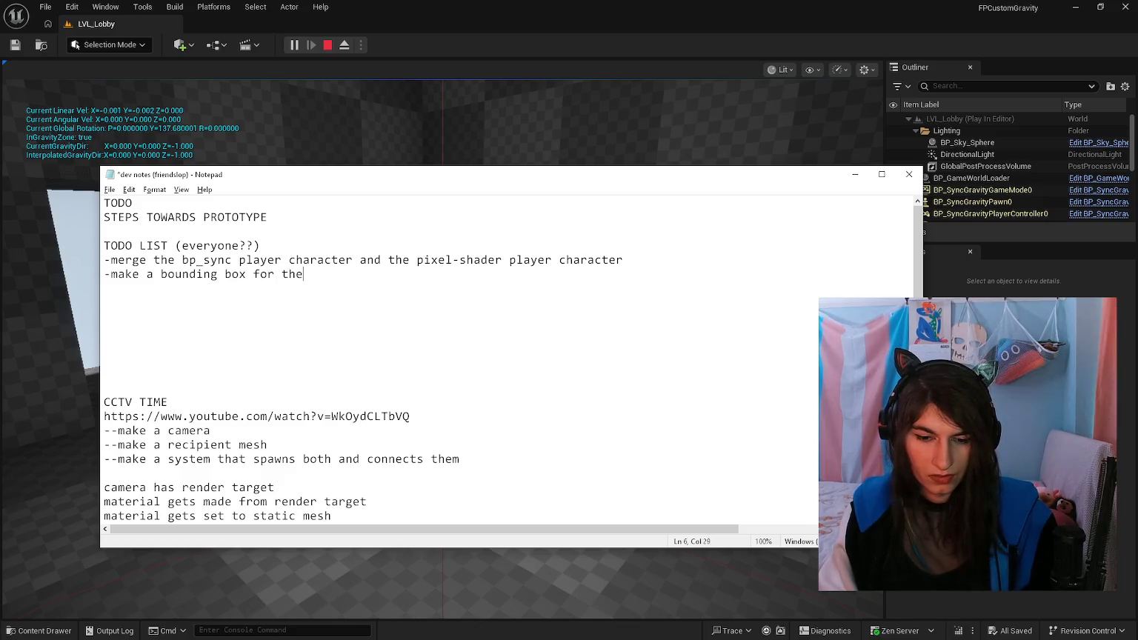
text(dungeon generation)
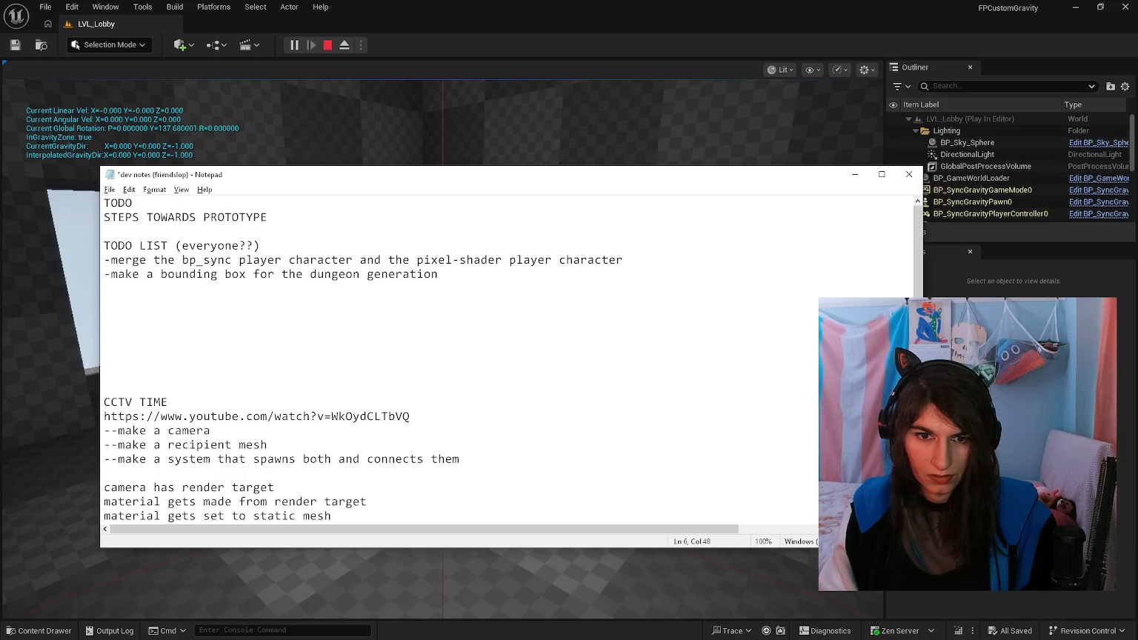
key(Return)
text(-)
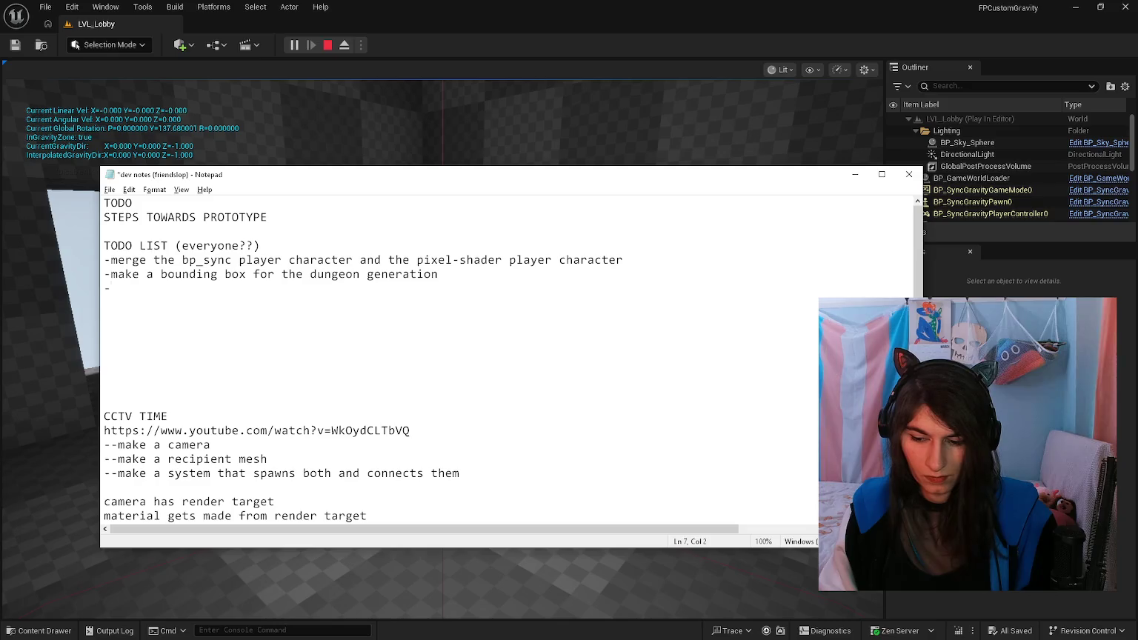
text(mak)
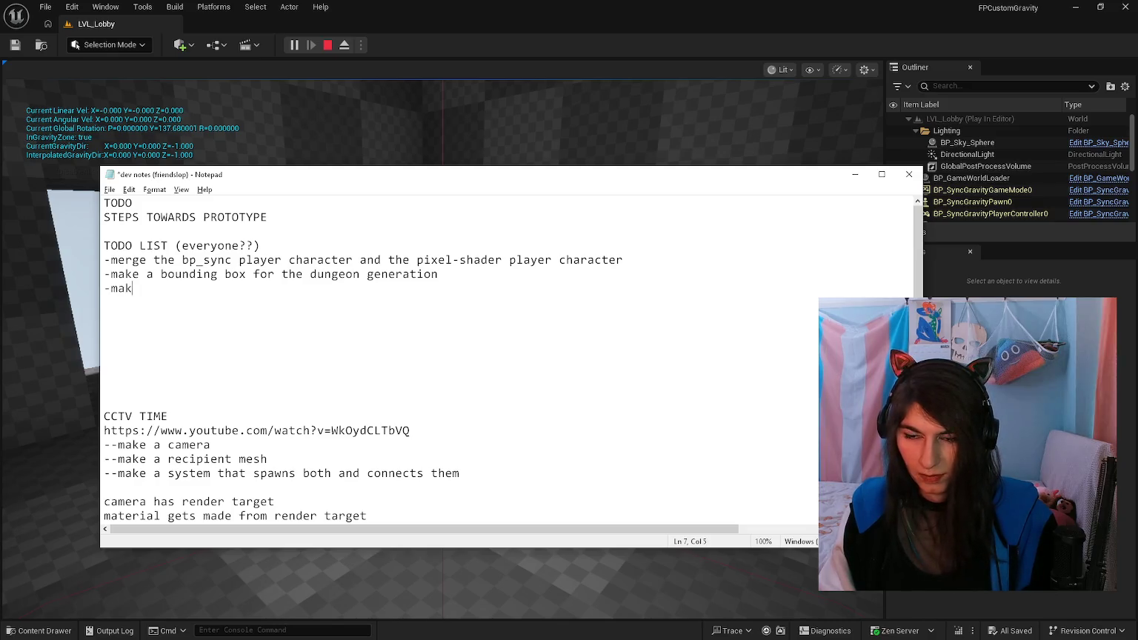
text(e the )
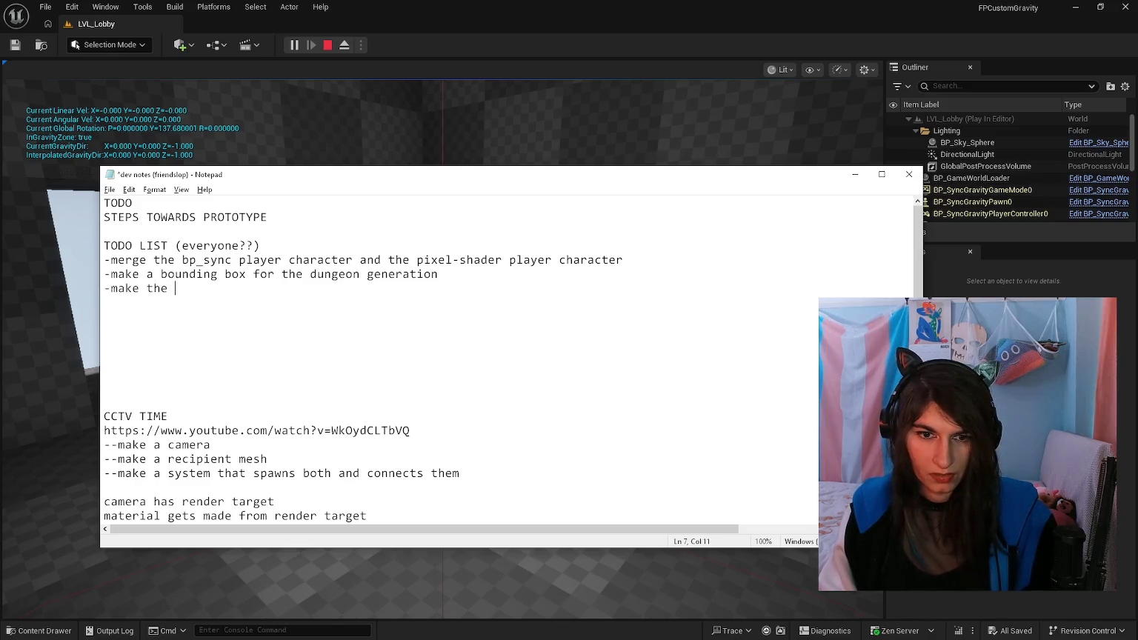
text(dunge)
key(BackSpace)
key(BackSpace)
key(BackSpace)
key(BackSpace)
key(BackSpace)
key(BackSpace)
text(graph the dungeon generat)
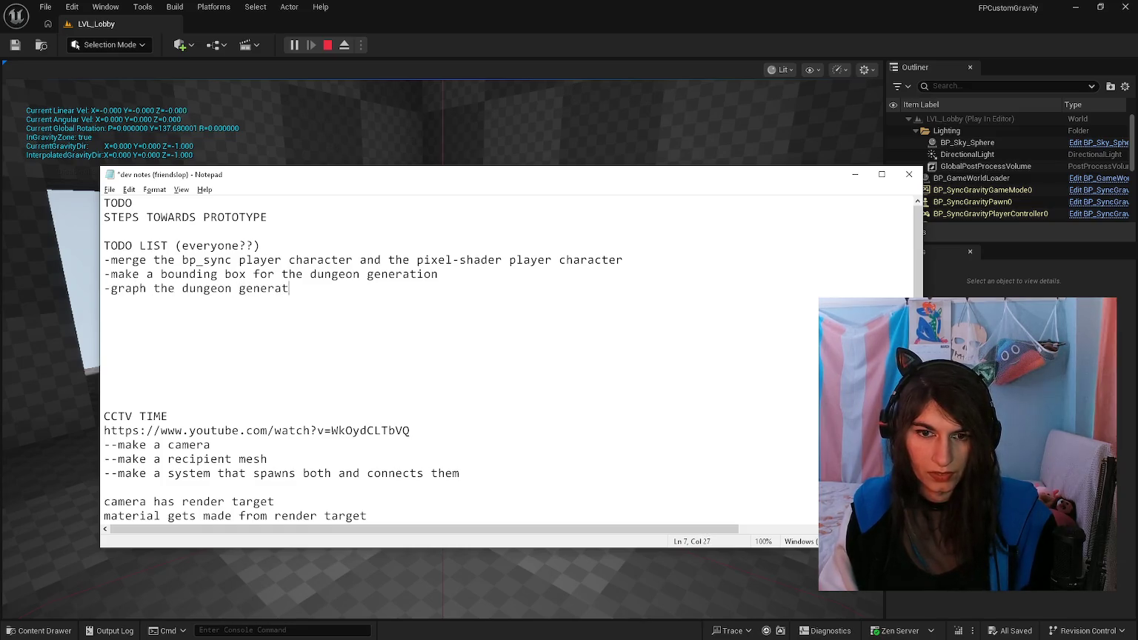
text(ion)
Step: Add the indented sub-item '-take control of the graph to generate the dungeon in specific, desired ways' and save
key(Return)
key(Tab)
text(-take control of the graph to )
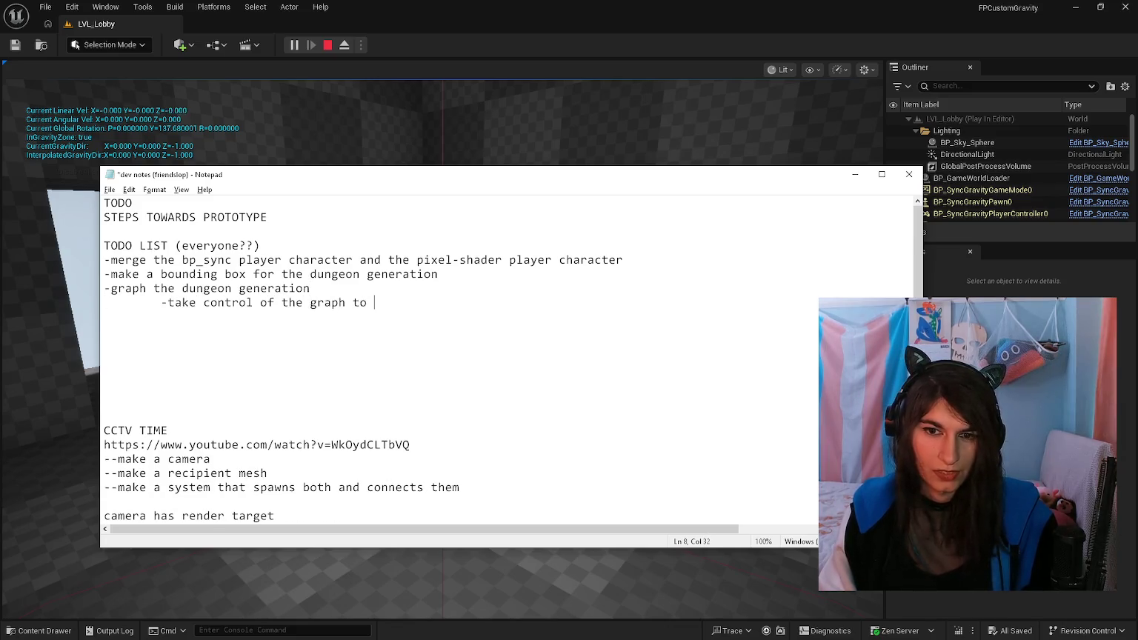
text(generate the dungeon in specific, desired ways)
key(ctrl+s)
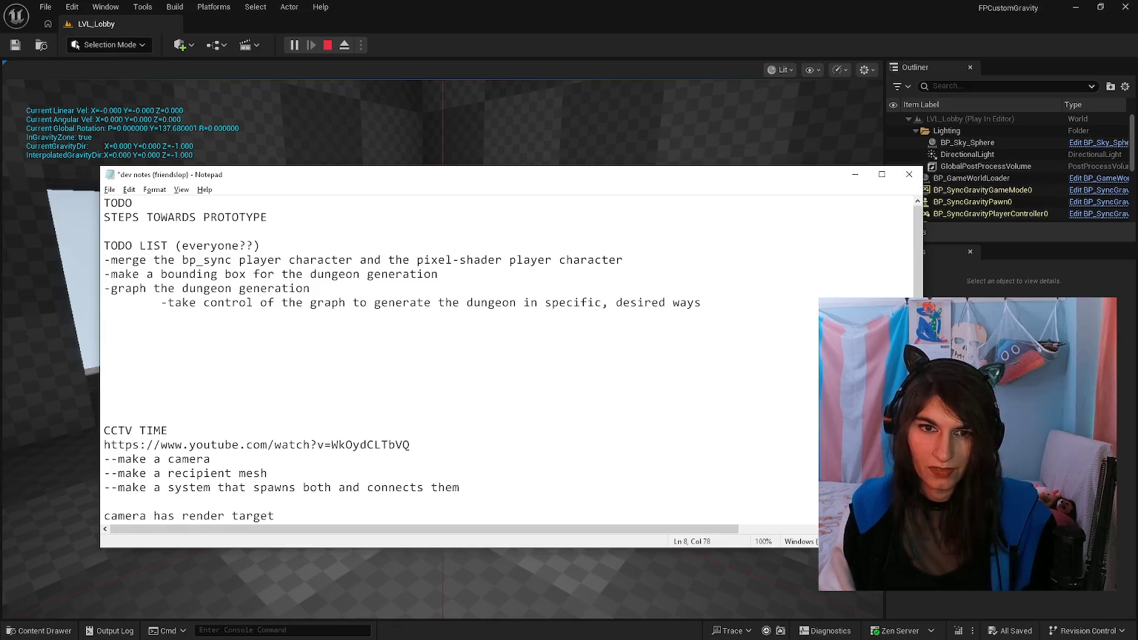
click(496, 149)
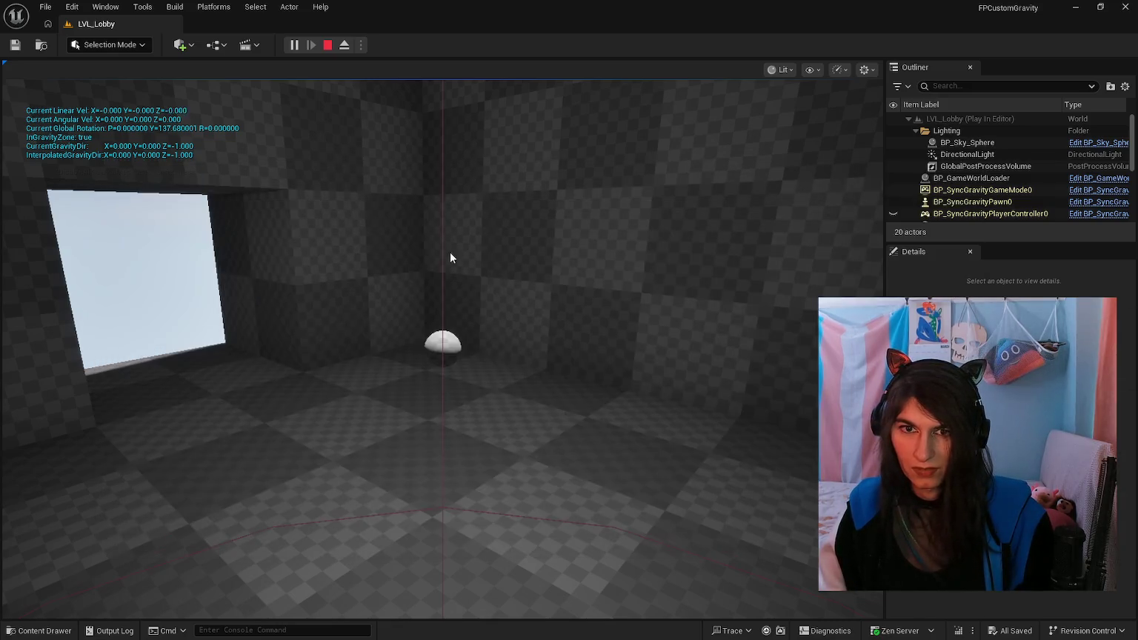
Step: Travel from the lobby playtest into LVL_GameWorld, then return to the dev notes
click(443, 341)
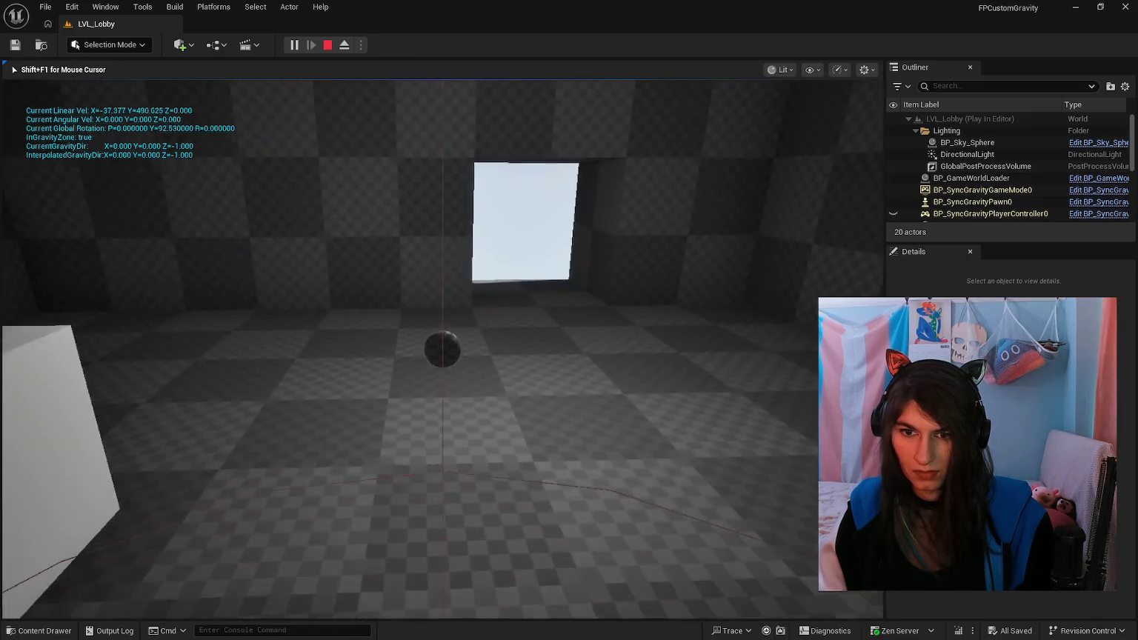
key(e)
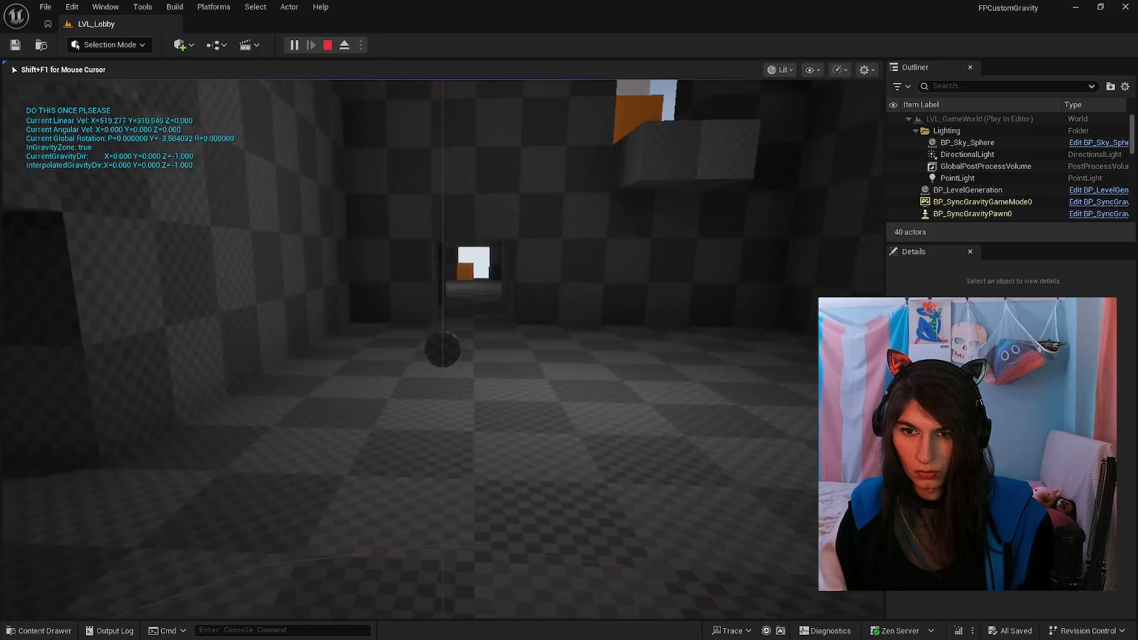
key(alt+Tab)
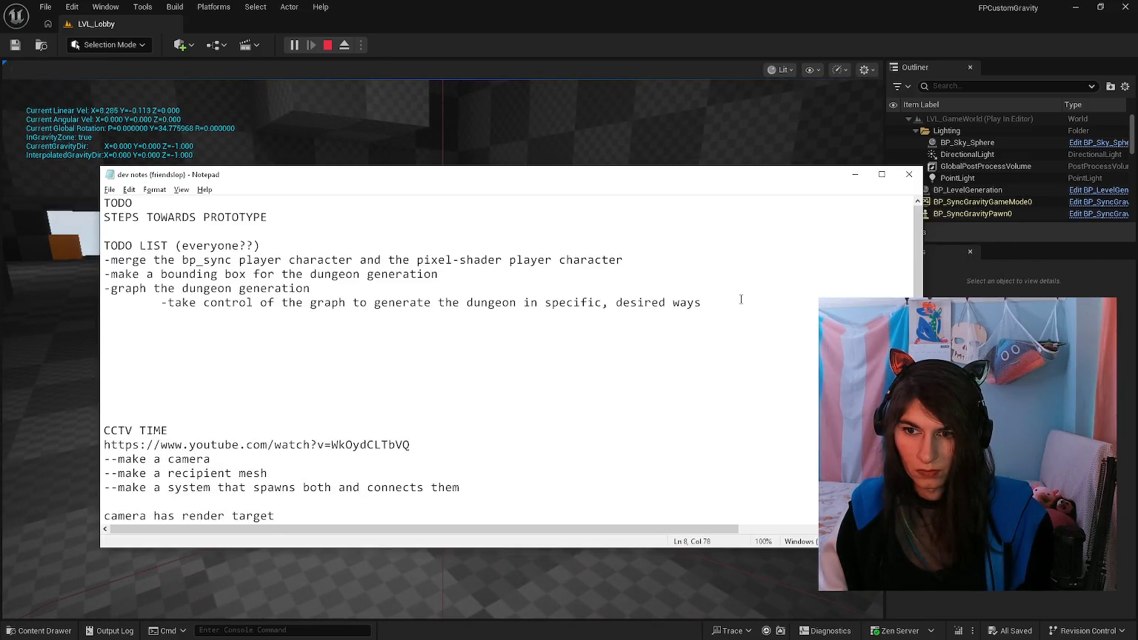
click(393, 162)
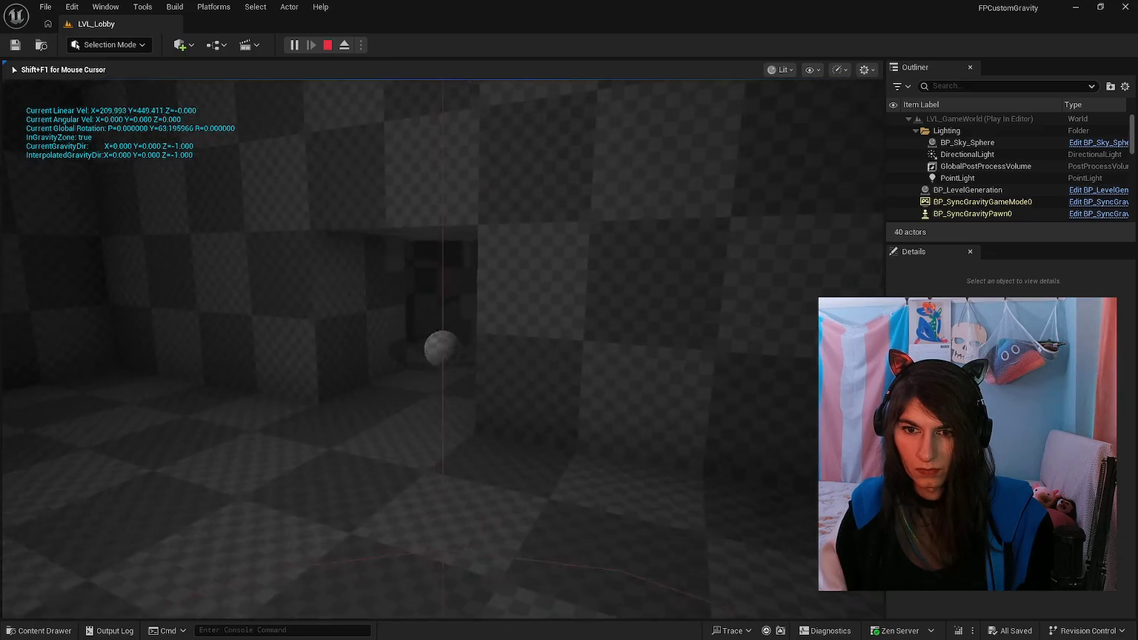
key(alt+Tab)
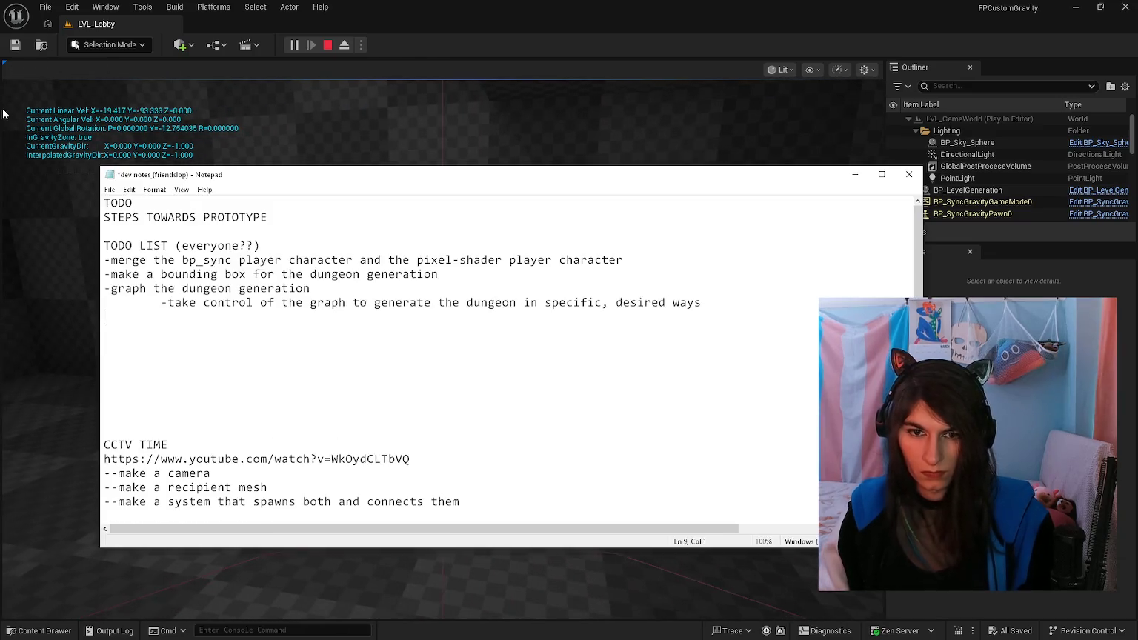
Step: Start a new list headed 'todo list (design document that i haven't discussed yet)'
text(-)
key(Return)
key(BackSpace)
key(BackSpace)
key(Return)
text(-)
key(BackSpace)
text(todo )
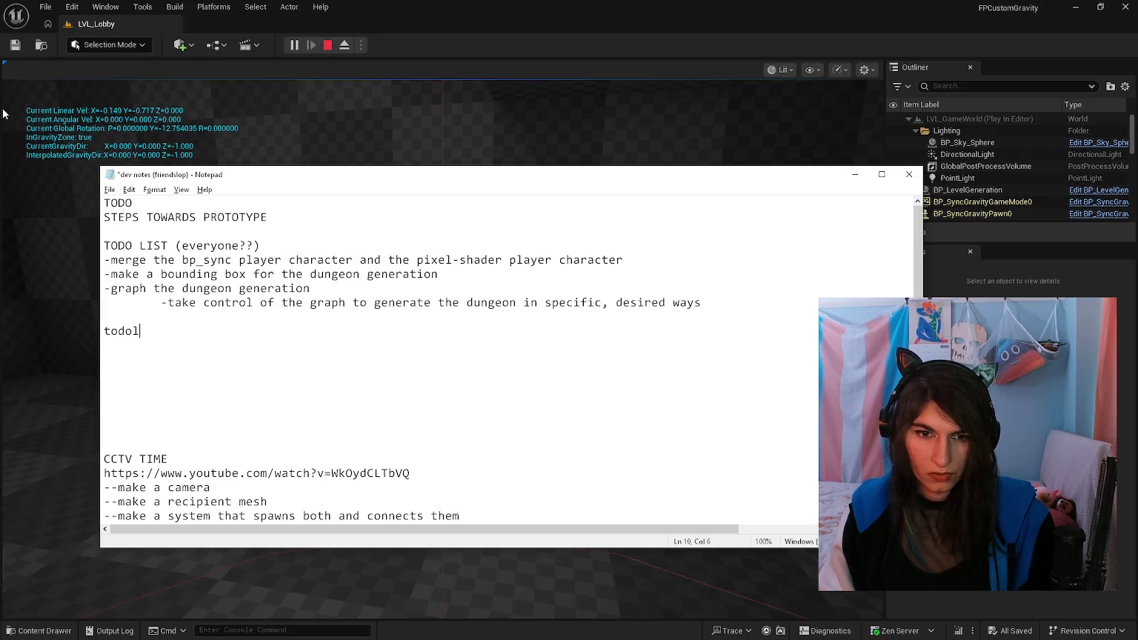
text(1)
key(BackSpace)
text(1ist ()
text(props)
key(BackSpace)
key(BackSpace)
key(BackSpace)
text(g)
key(BackSpace)
text((ga)
text(document that i haven't discussed yet))
Step: Add bullets '-health?? health point??' and '-3d astar for connection z-layers'
key(Return)
text(-health?? )
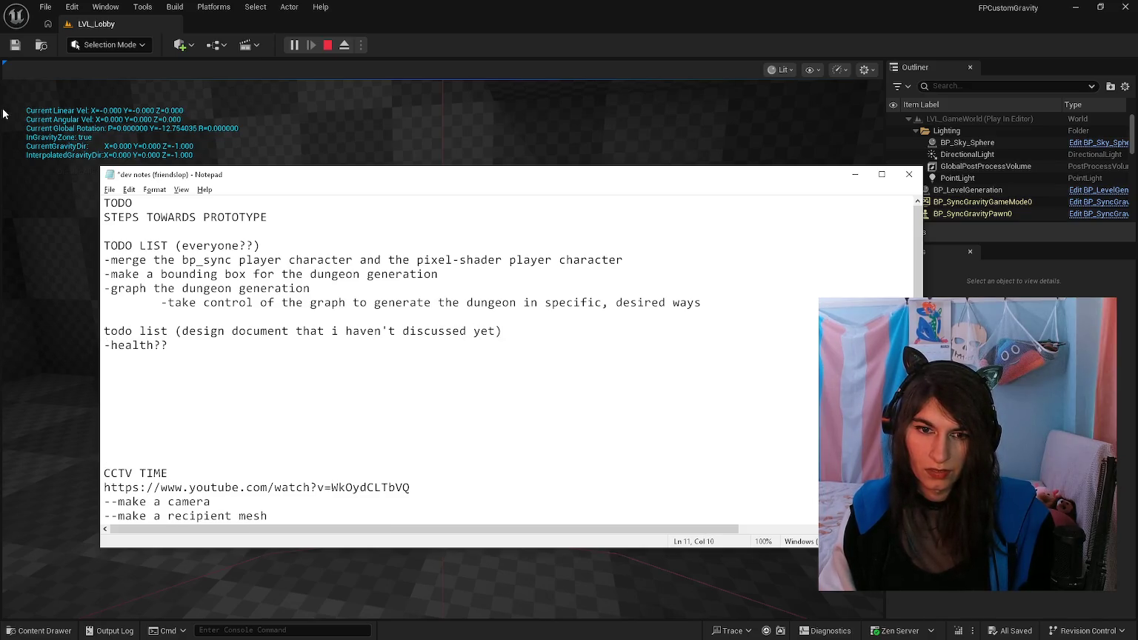
text(health point??)
key(Return)
text(-)
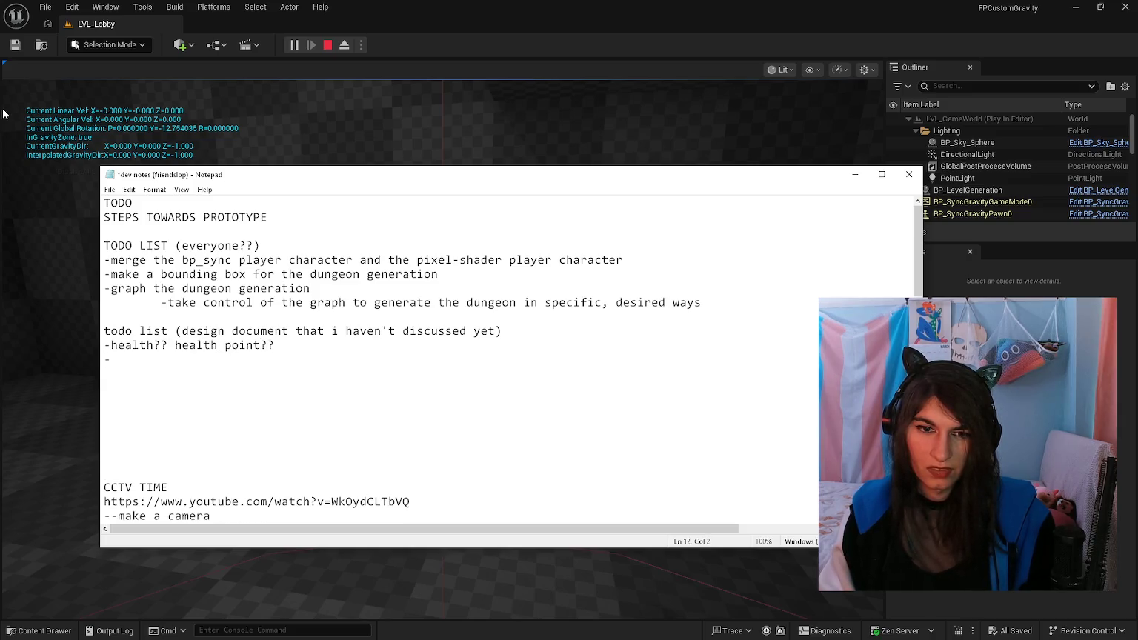
key(BackSpace)
key(BackSpace)
key(BackSpace)
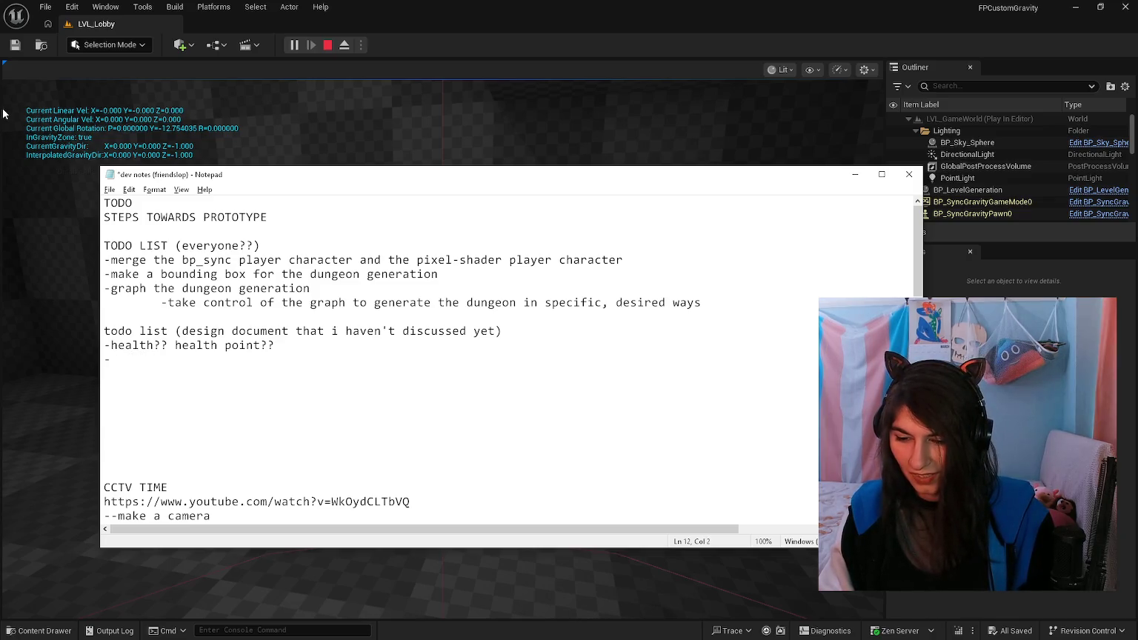
text(astar for connection z-layers)
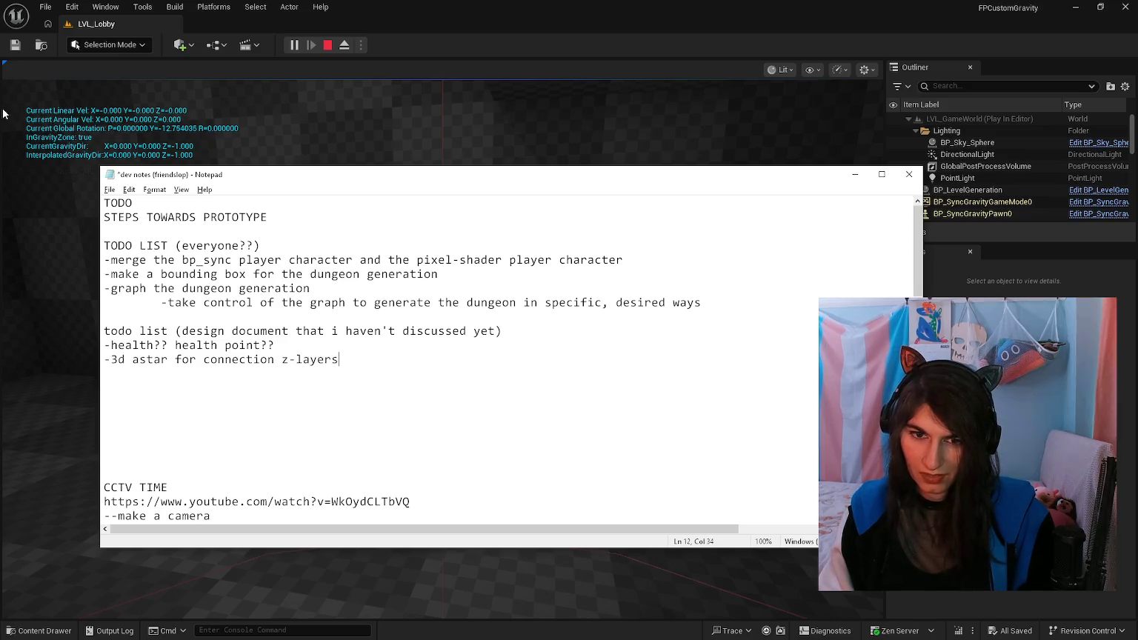
key(Up)
key(Up)
key(Up)
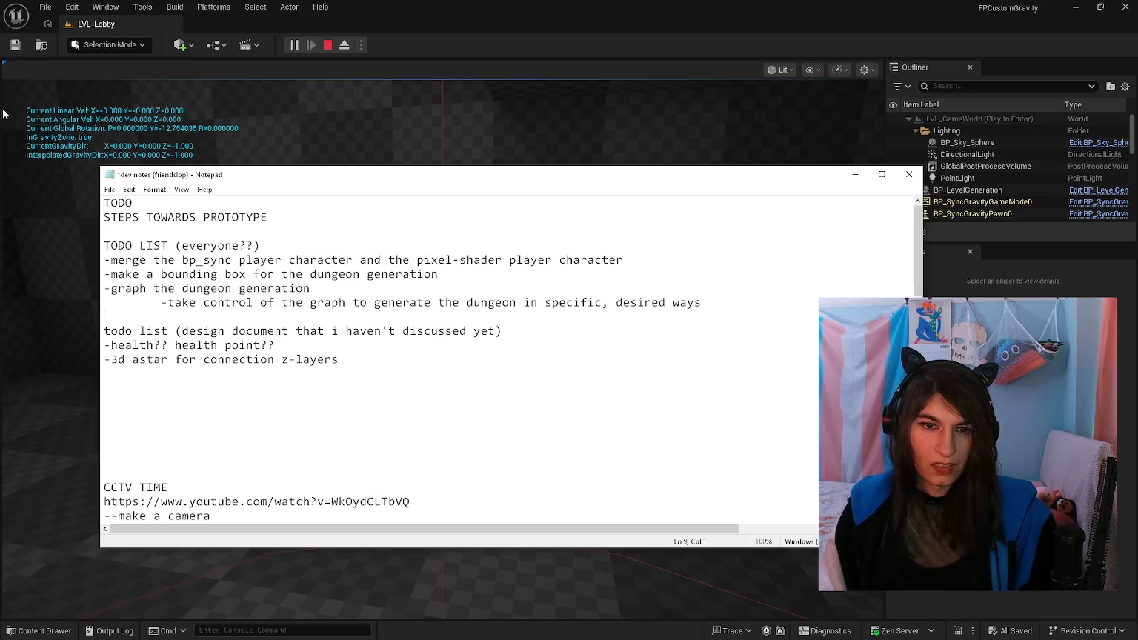
Step: Add the indented sub-item '-make dungeon generate FLOORS/ZONES and connect "zone end" rooms…' and save
key(Return)
key(Up)
key(Tab)
text(-)
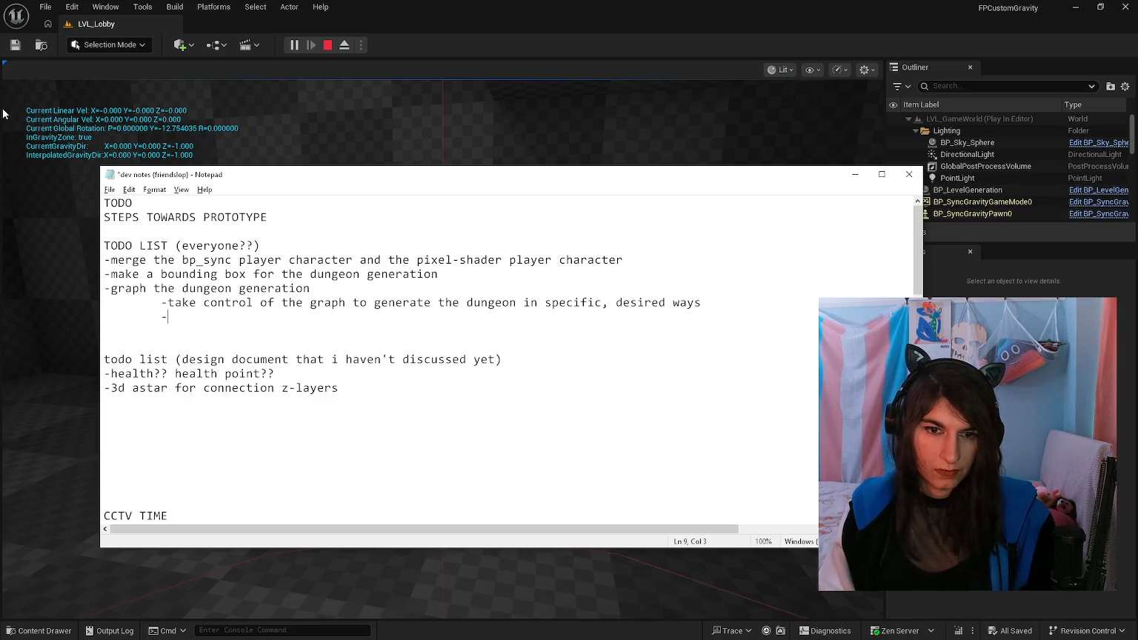
text(make )
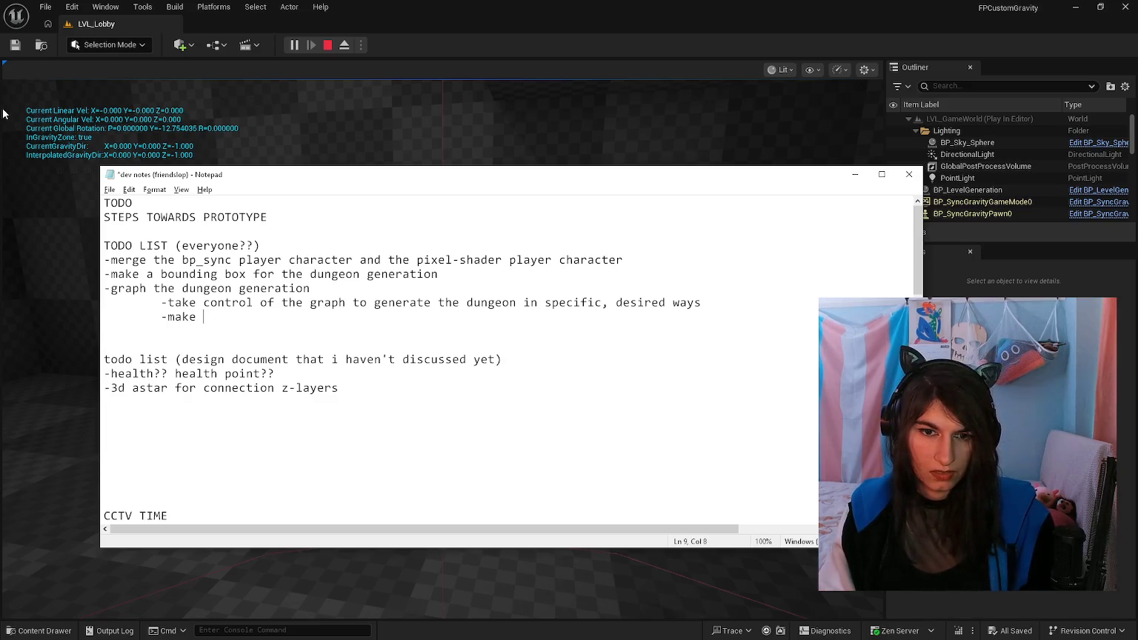
text(the)
key(BackSpace)
key(BackSpace)
key(BackSpace)
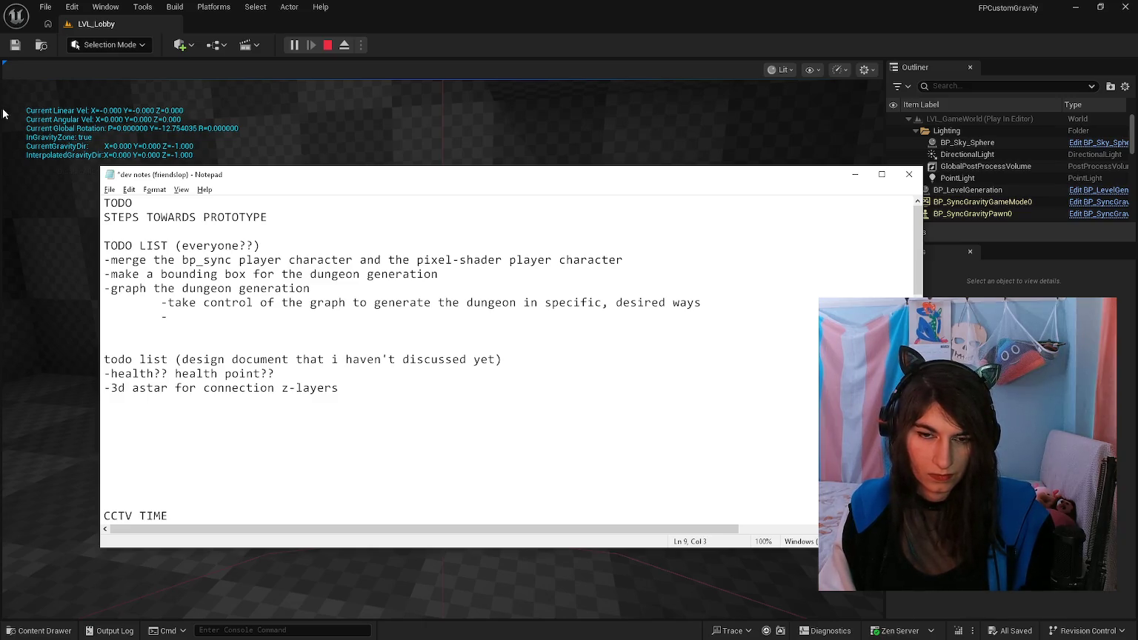
text(the)
key(BackSpace)
key(BackSpace)
key(BackSpace)
text(make )
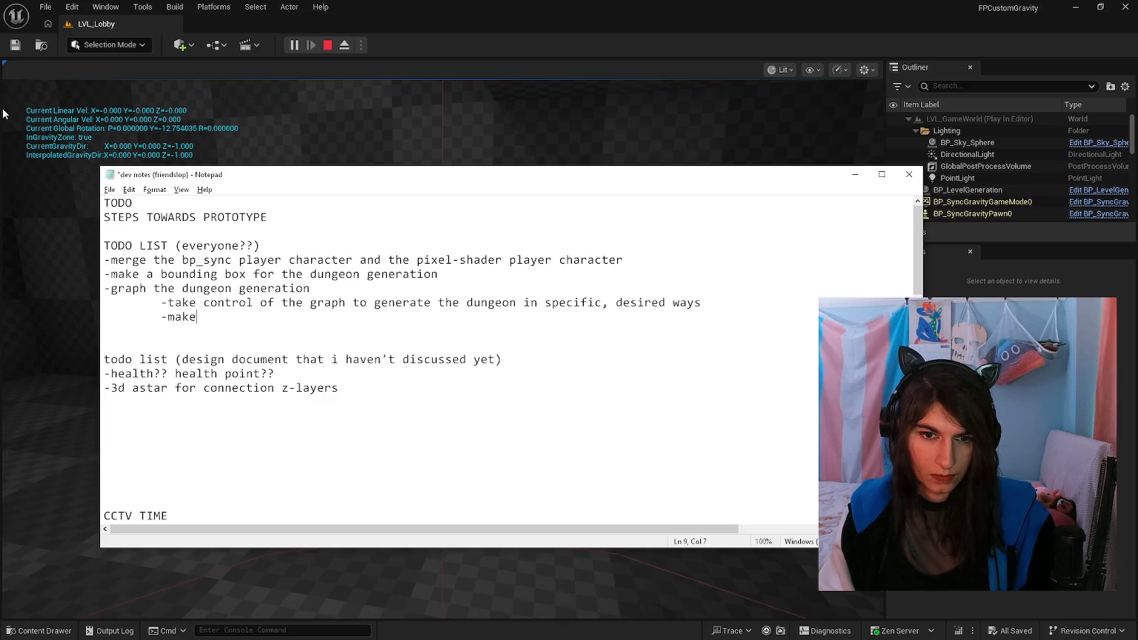
text(dungeon generate FLOORS/)
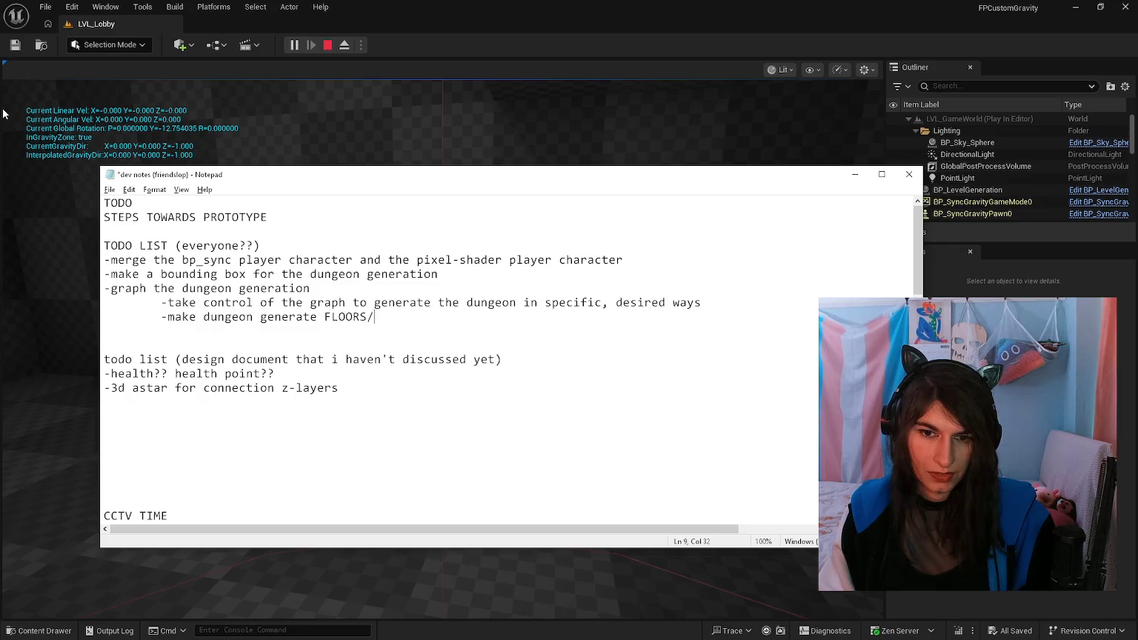
text(ZONES )
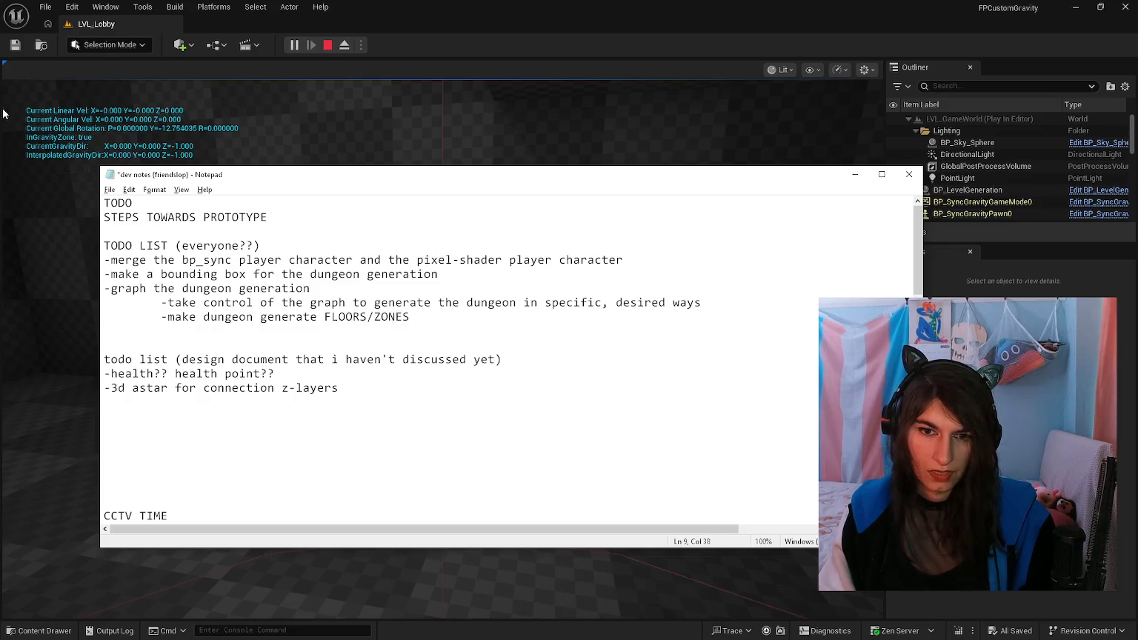
text(and connect )
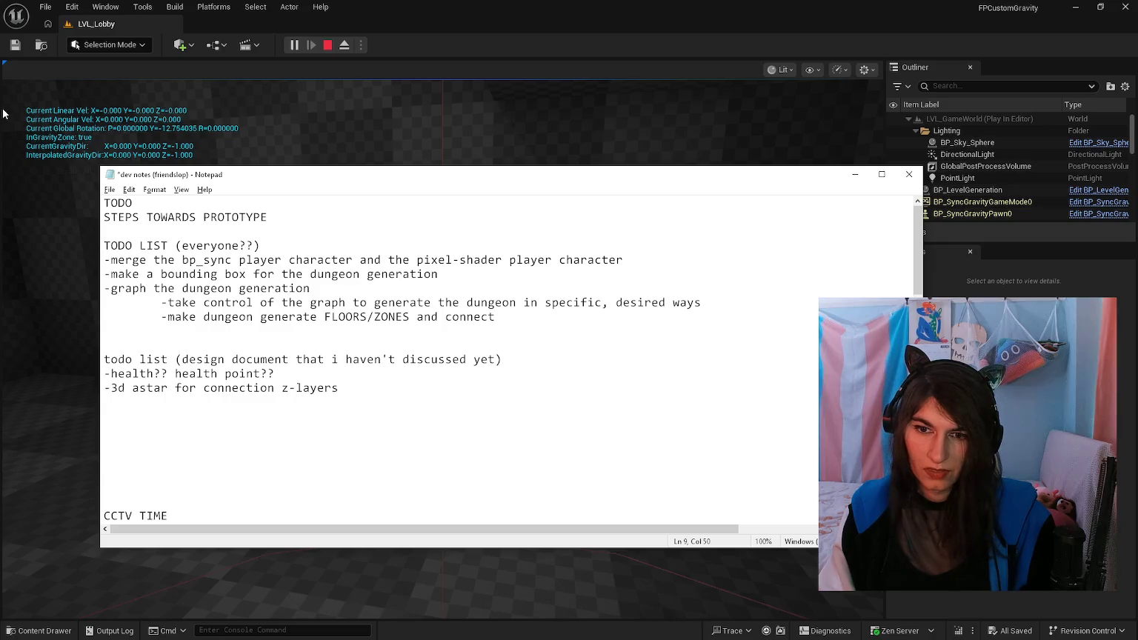
text("zone end" rooms to next dungeon segment)
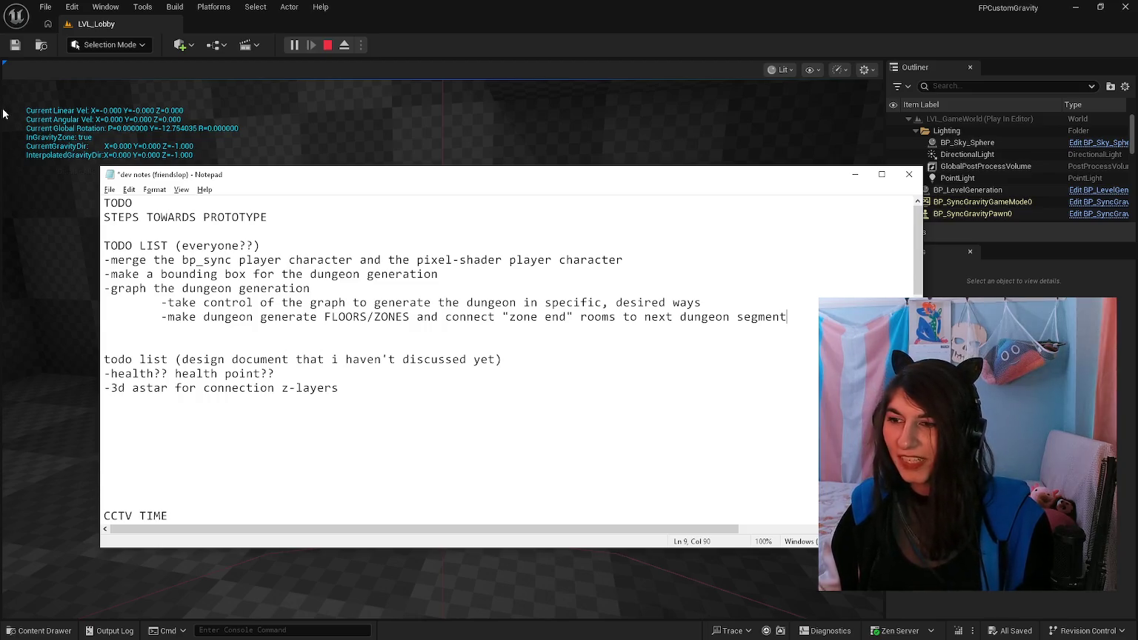
key(ctrl+s)
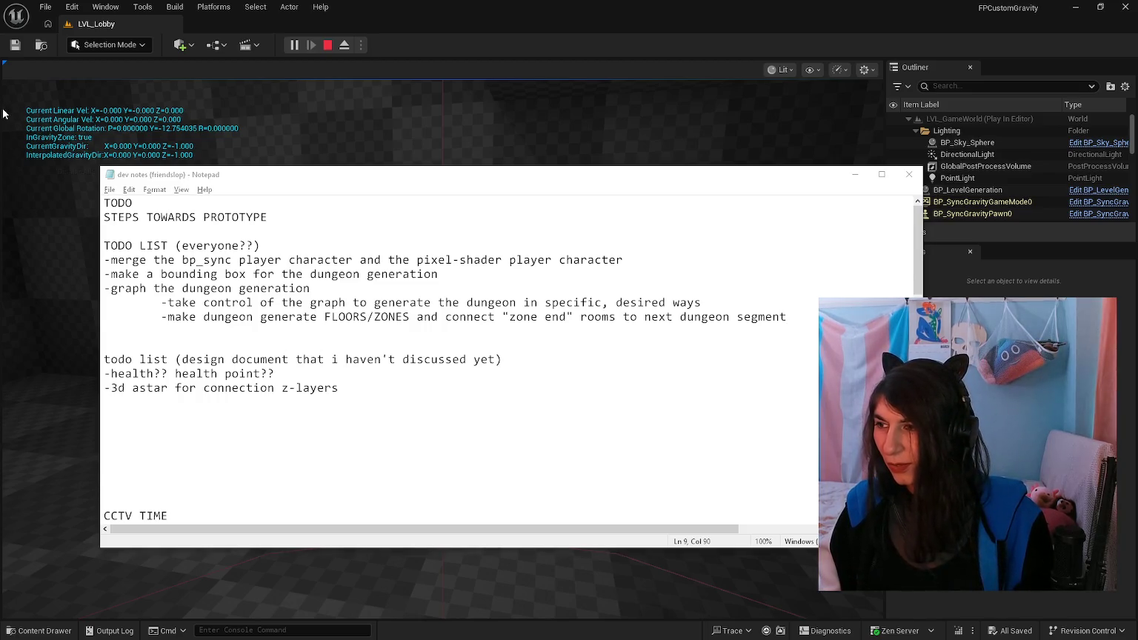
Step: Scroll through the saved notes before switching to the Paint dungeon sketch
click(453, 345)
scroll(453, 347, down, 10)
scroll(453, 347, down, 5)
scroll(453, 347, up, 9)
scroll(463, 356, up, 6)
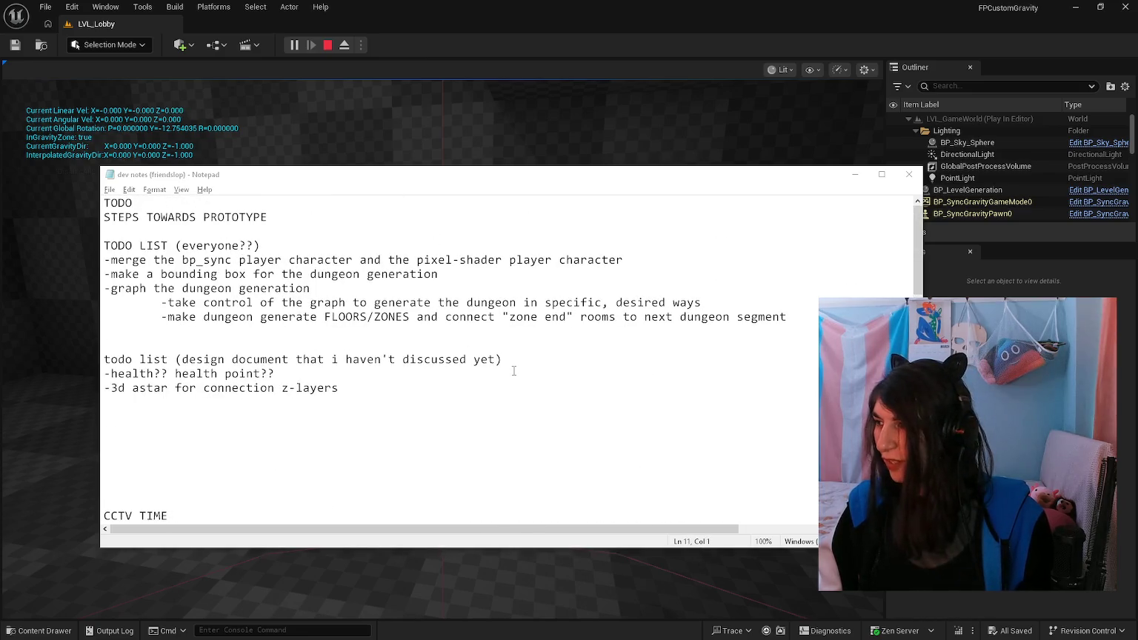
key(alt+Tab)
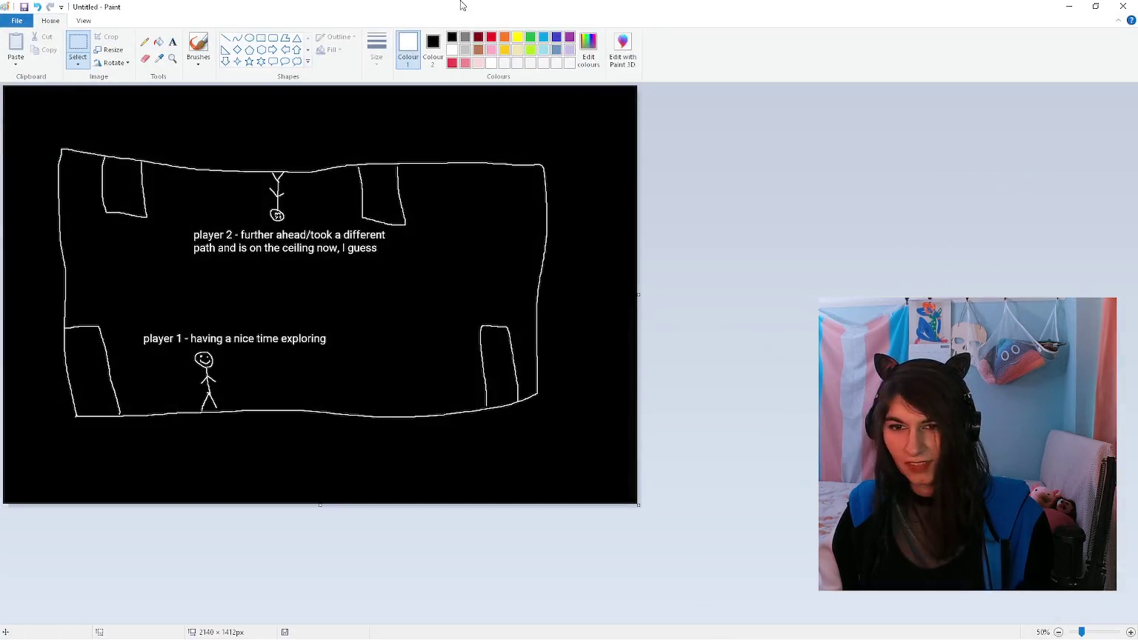
Step: Select the upper room with player 2 in the sketch, deselect, and minimise Paint
drag(49, 137, 558, 435)
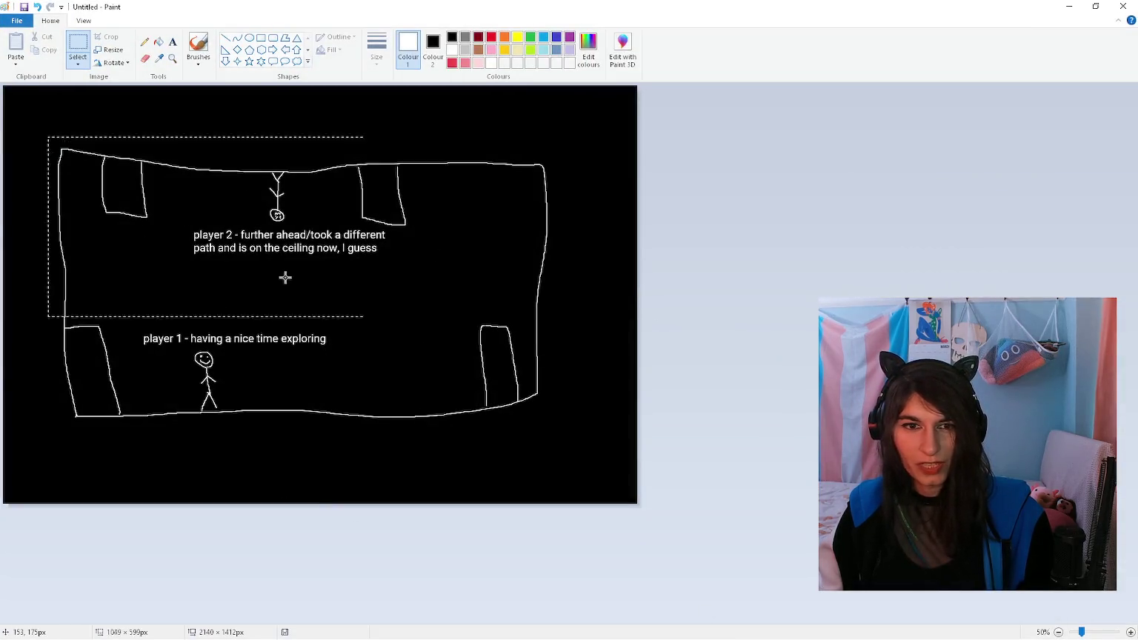
key(Escape)
click(1070, 6)
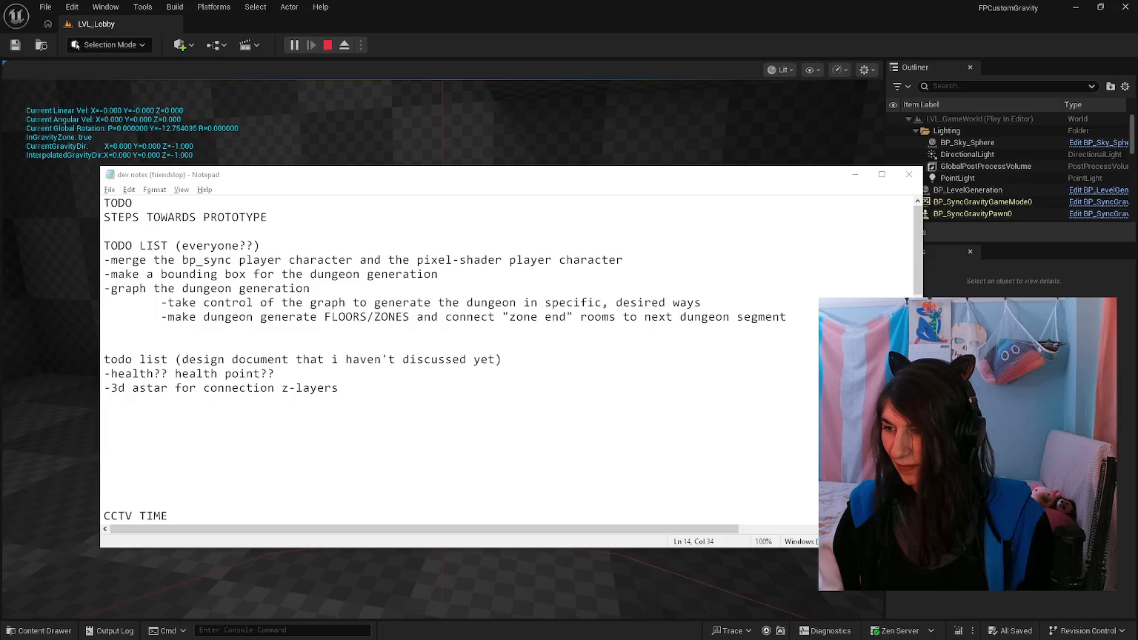
Step: Delete the empty lines before CCTV TIME in the Notepad dev notes
scroll(495, 380, down, 7)
scroll(495, 381, up, 5)
scroll(495, 381, up, 2)
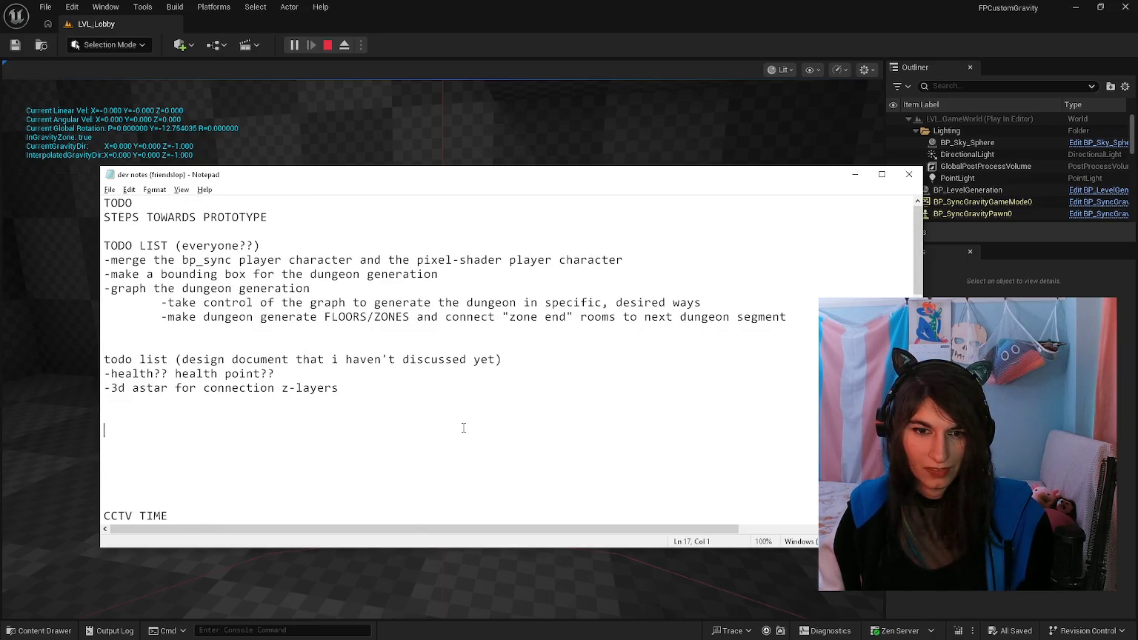
key(BackSpace)
key(BackSpace)
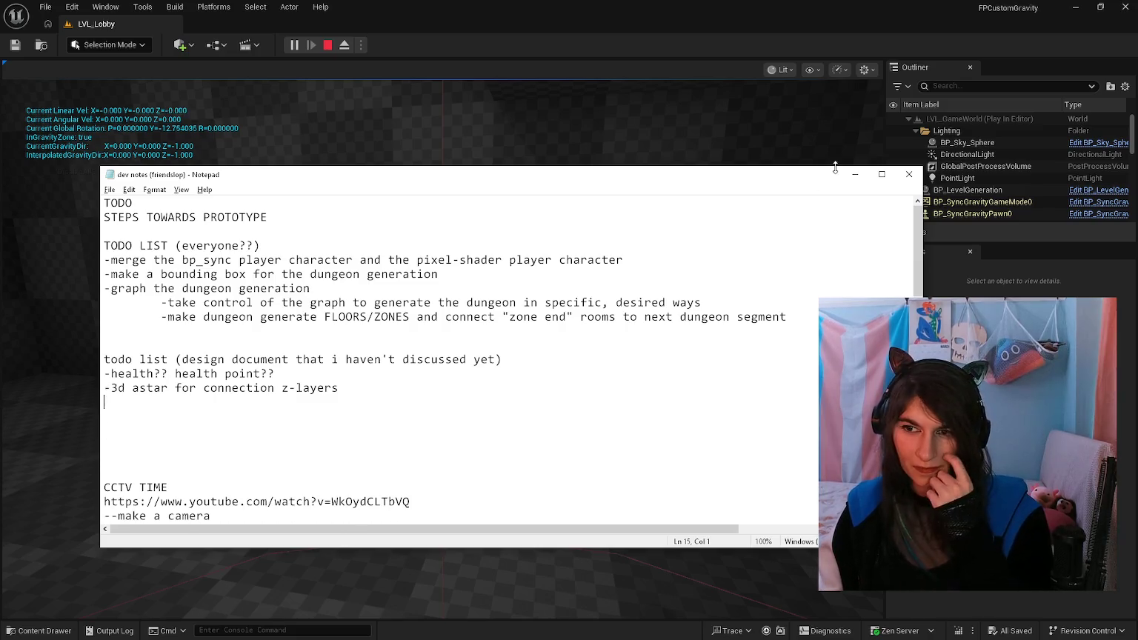
Step: Return to the LVL_Lobby play session and walk through the corridor, then free the mouse
click(855, 174)
click(544, 230)
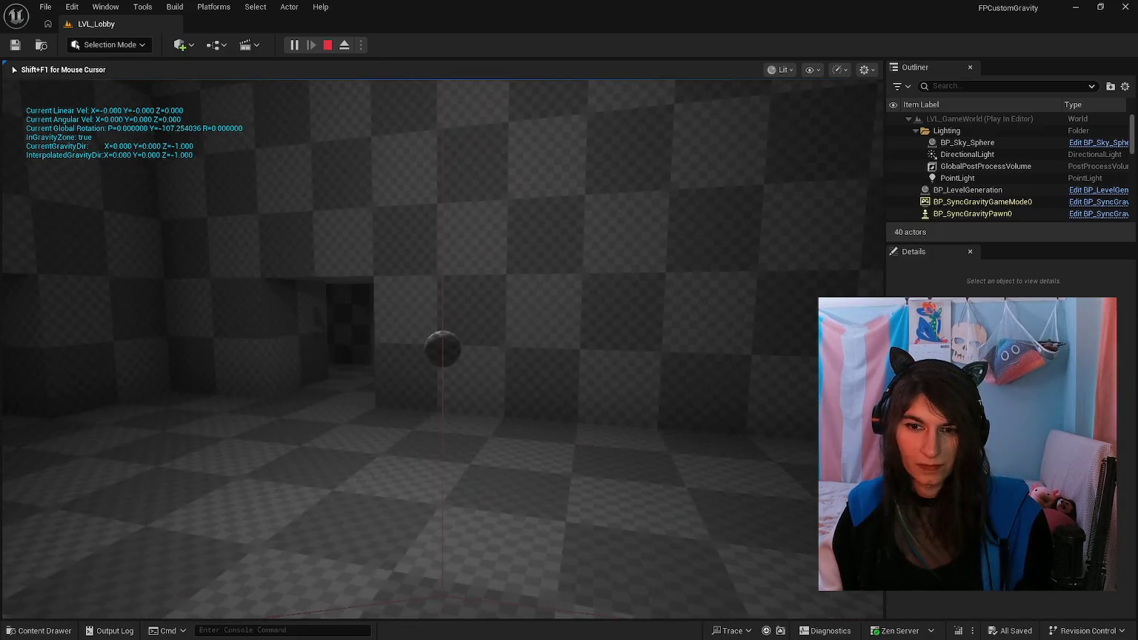
key(w)
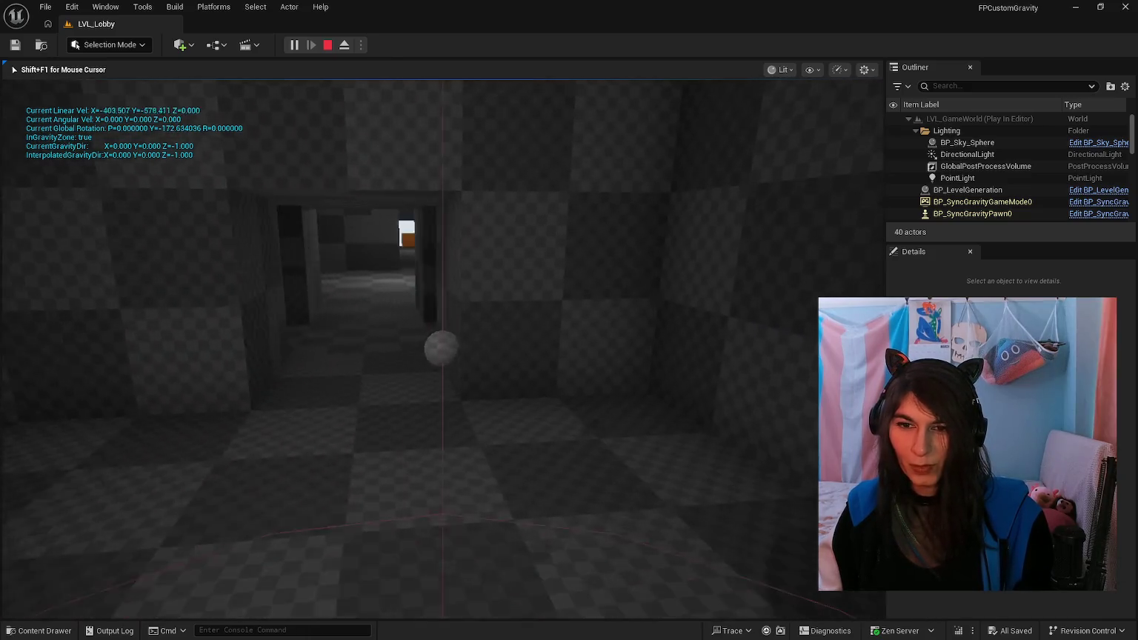
key(shift+F1)
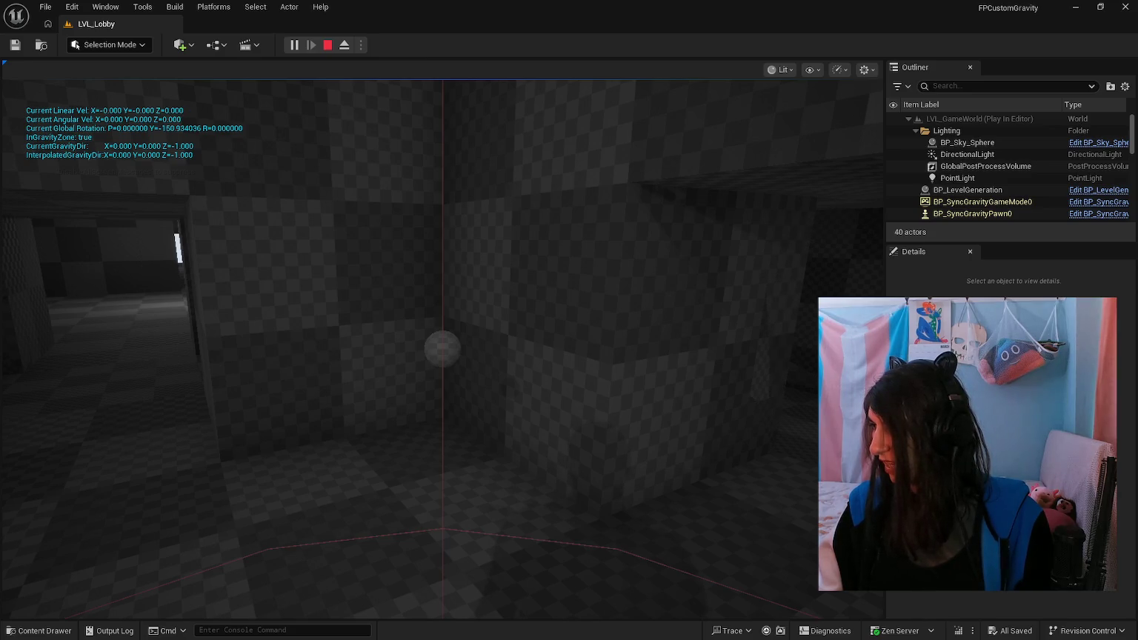
Step: Bring up the room rotation sketchboard.png image in Photos
key(alt+Tab)
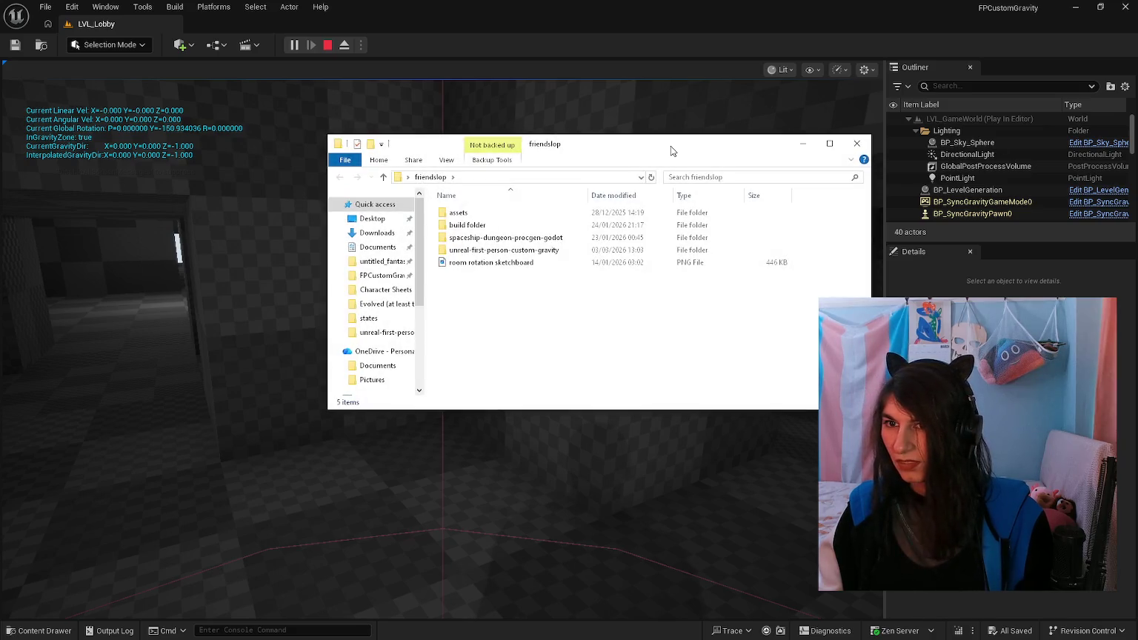
key(alt+Tab)
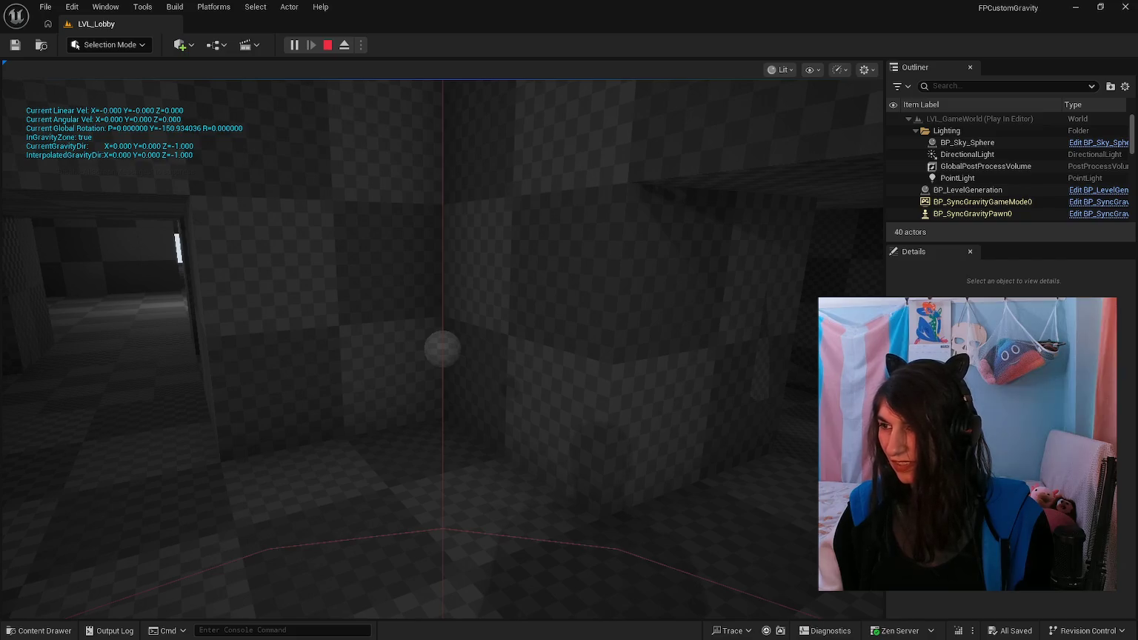
key(alt+Tab)
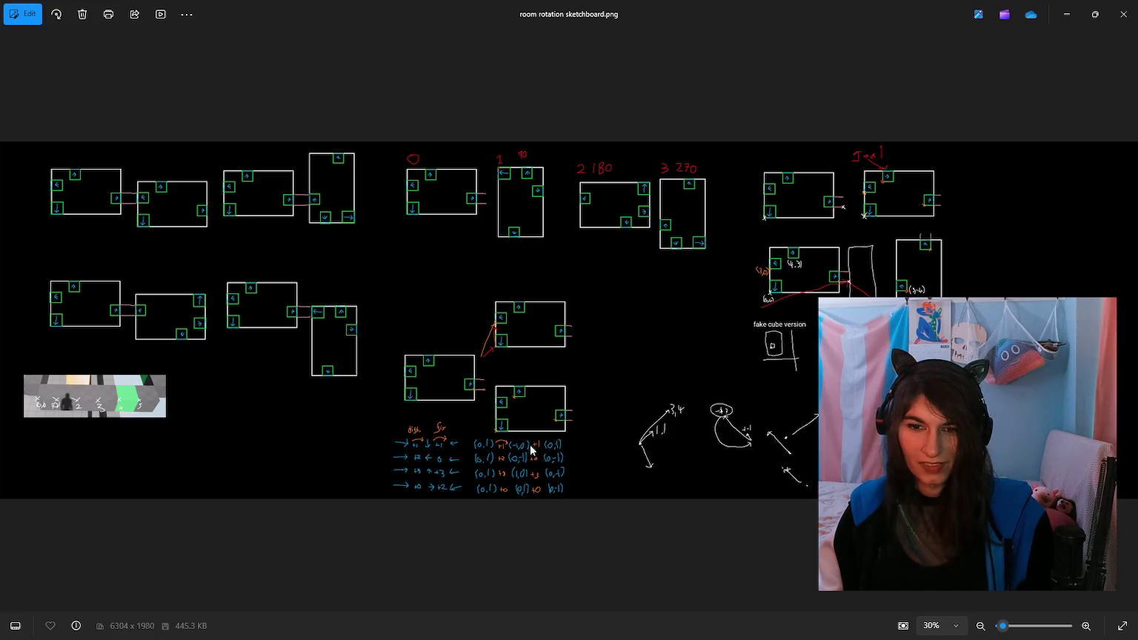
scroll(530, 445, up, 3)
scroll(375, 392, down, 5)
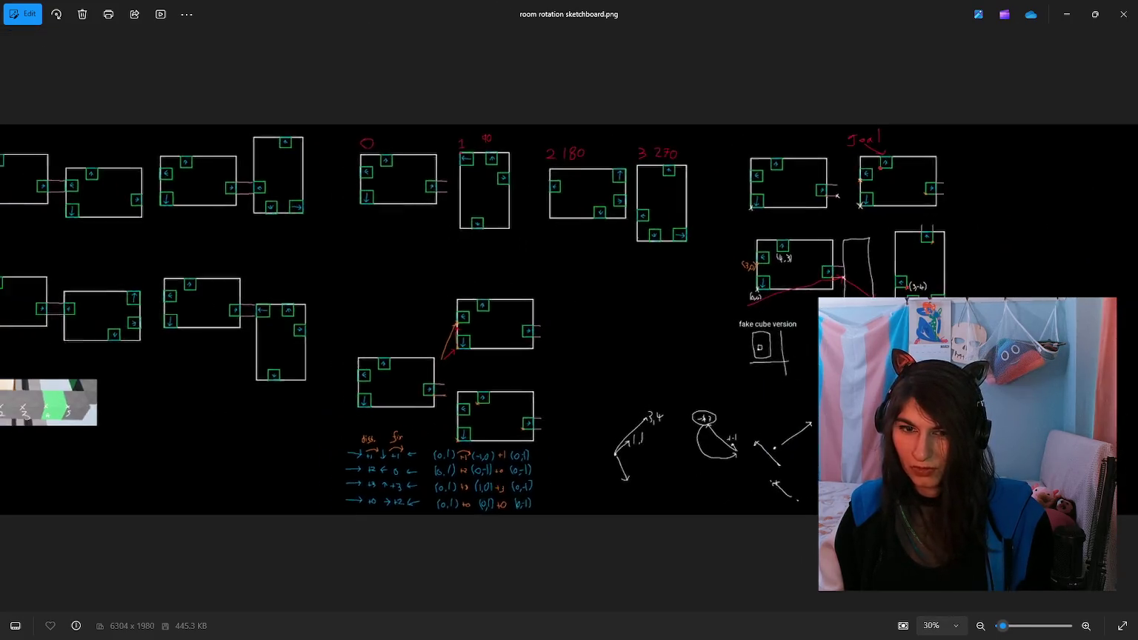
scroll(89, 389, up, 5)
scroll(470, 379, down, 2)
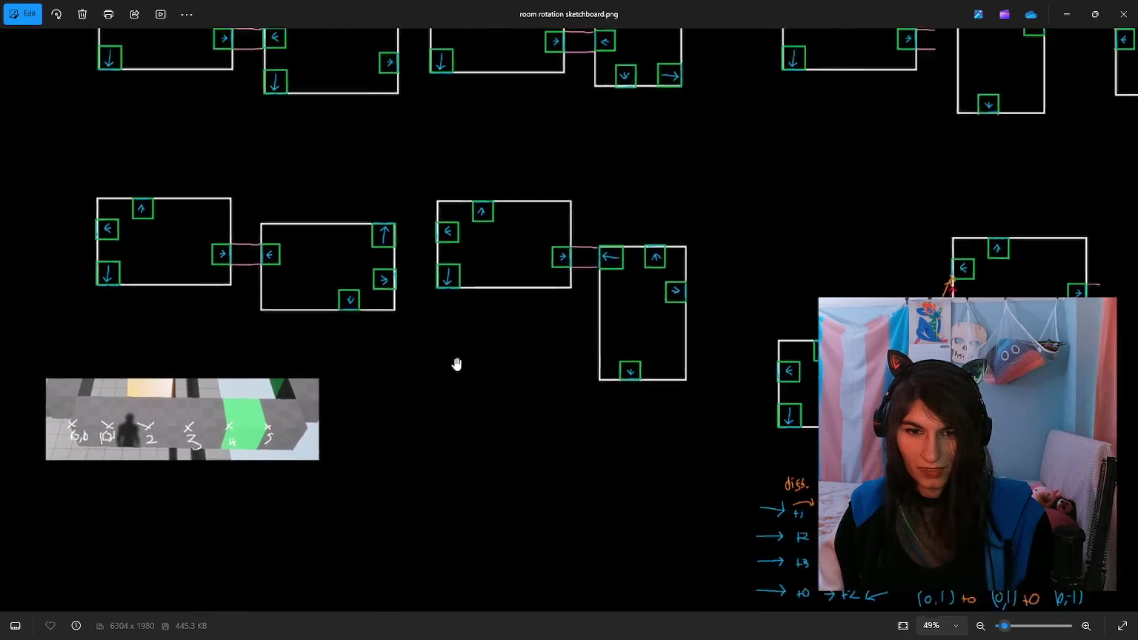
scroll(457, 363, down, 3)
click(1124, 14)
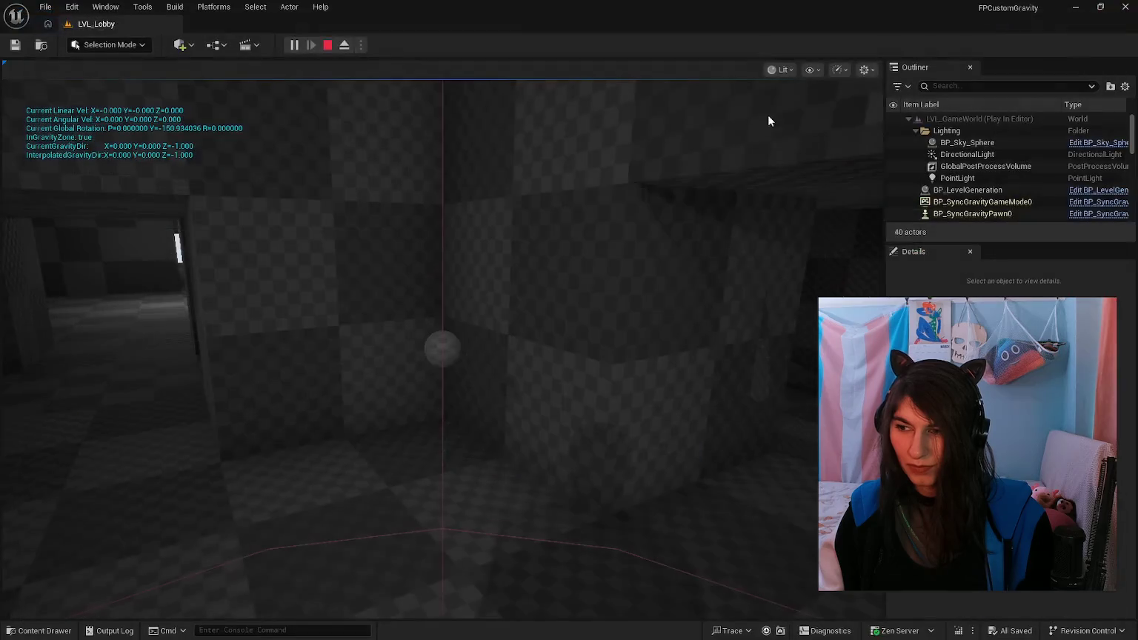
Step: Walk to the orange-box room where the debug message repeats, then switch to Visual Studio
key(w)
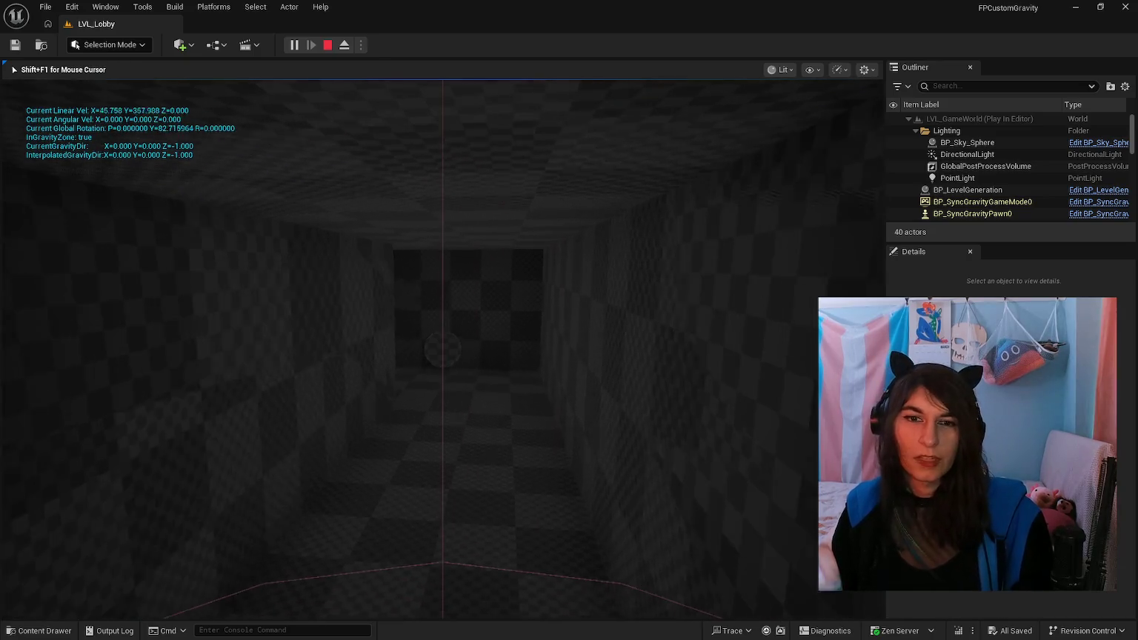
key(w)
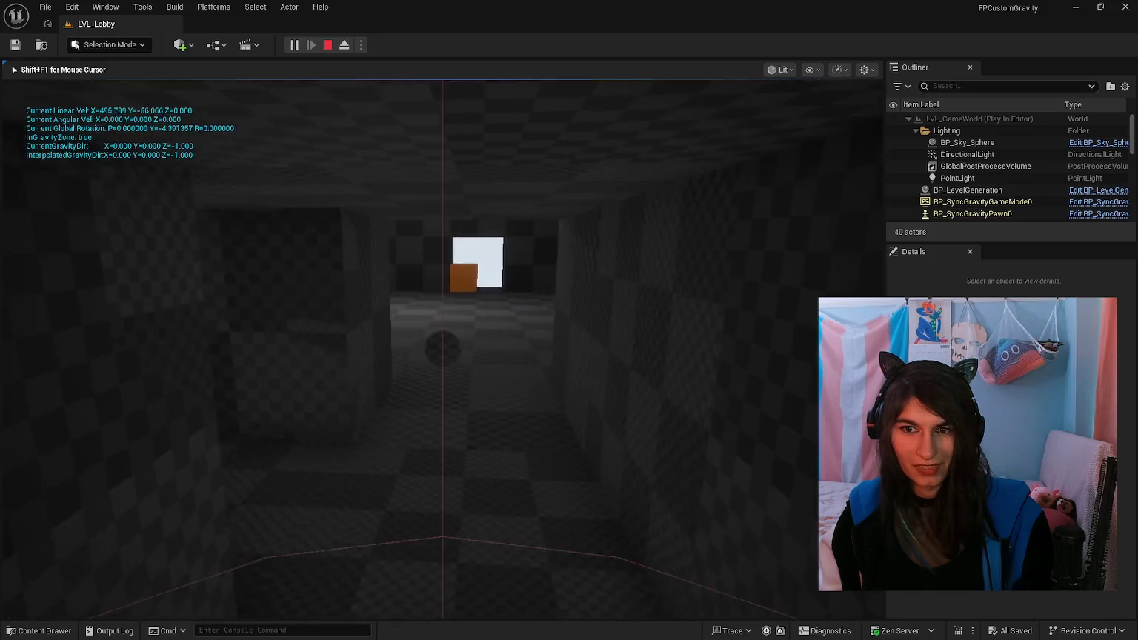
key(shift+F1)
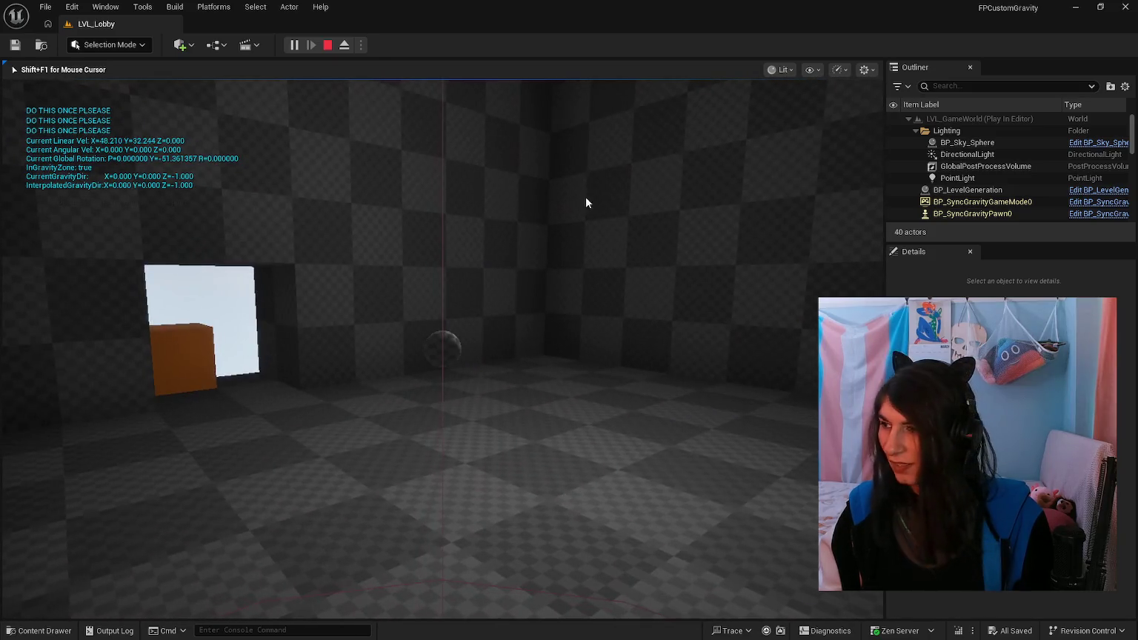
key(alt+Tab)
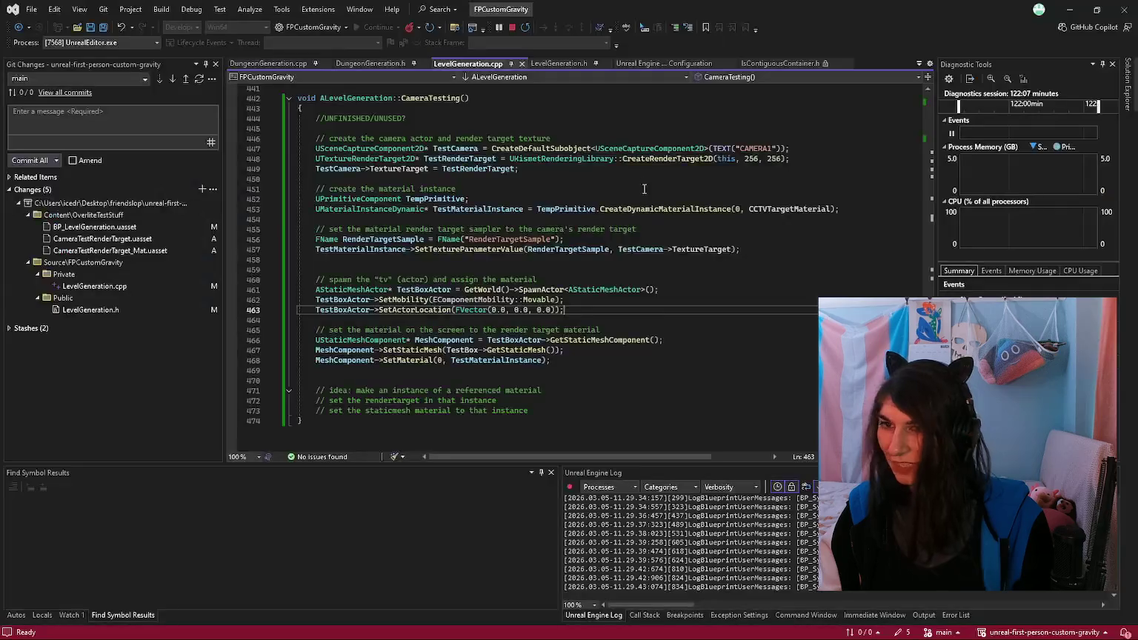
Step: Search DungeonGeneration.cpp and DungeonGeneration.h for 'do this once pls'
click(286, 63)
key(ctrl+f)
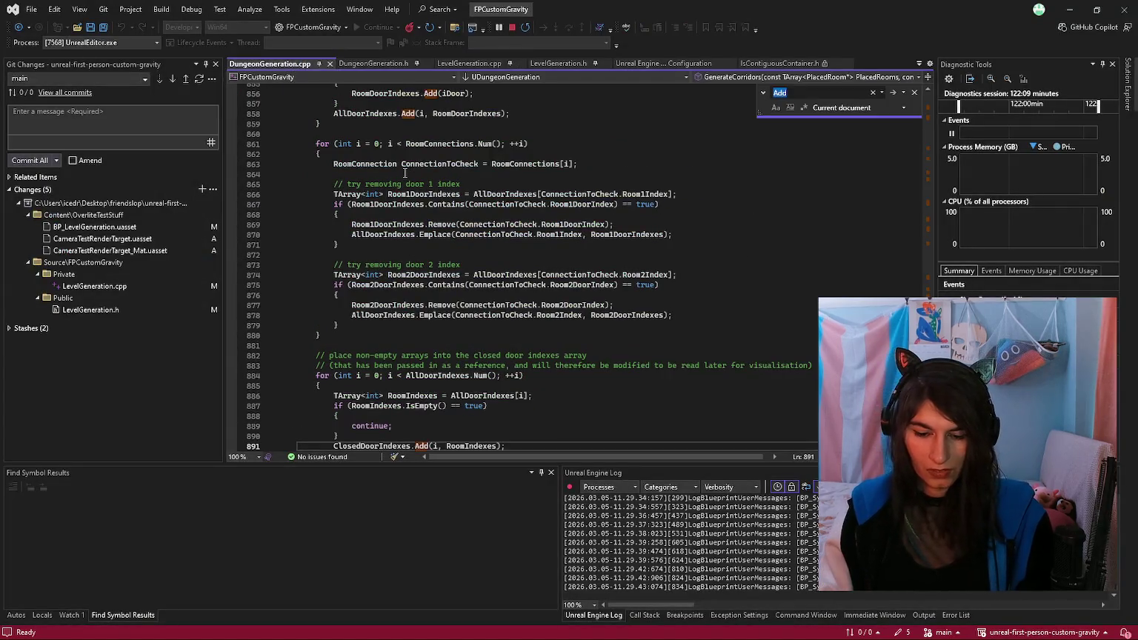
text(do this once pls)
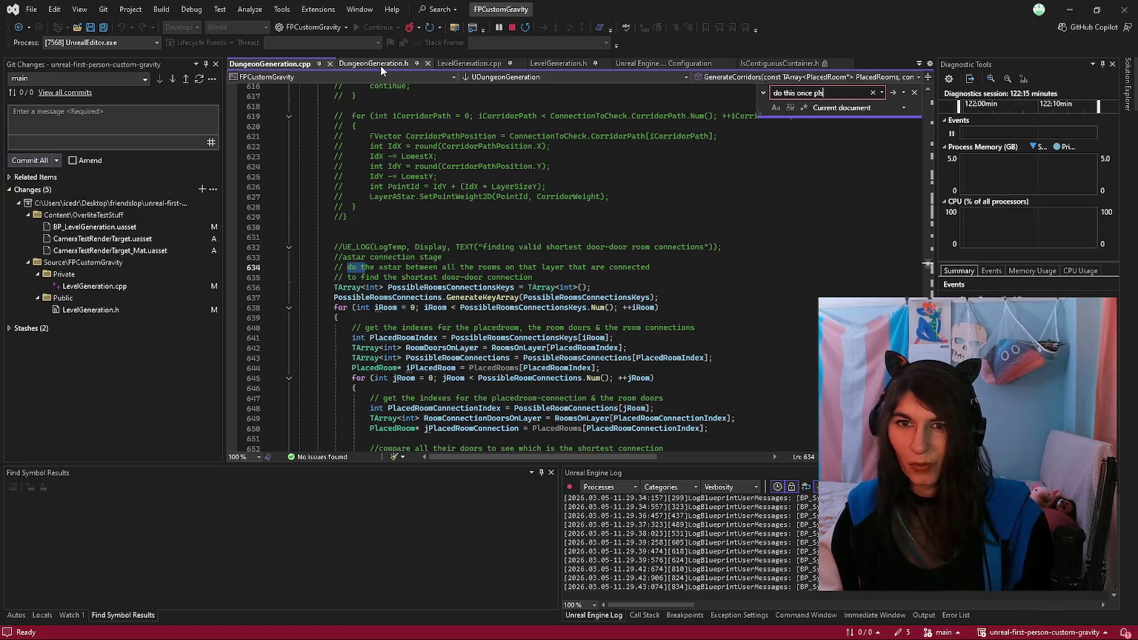
click(381, 66)
click(556, 173)
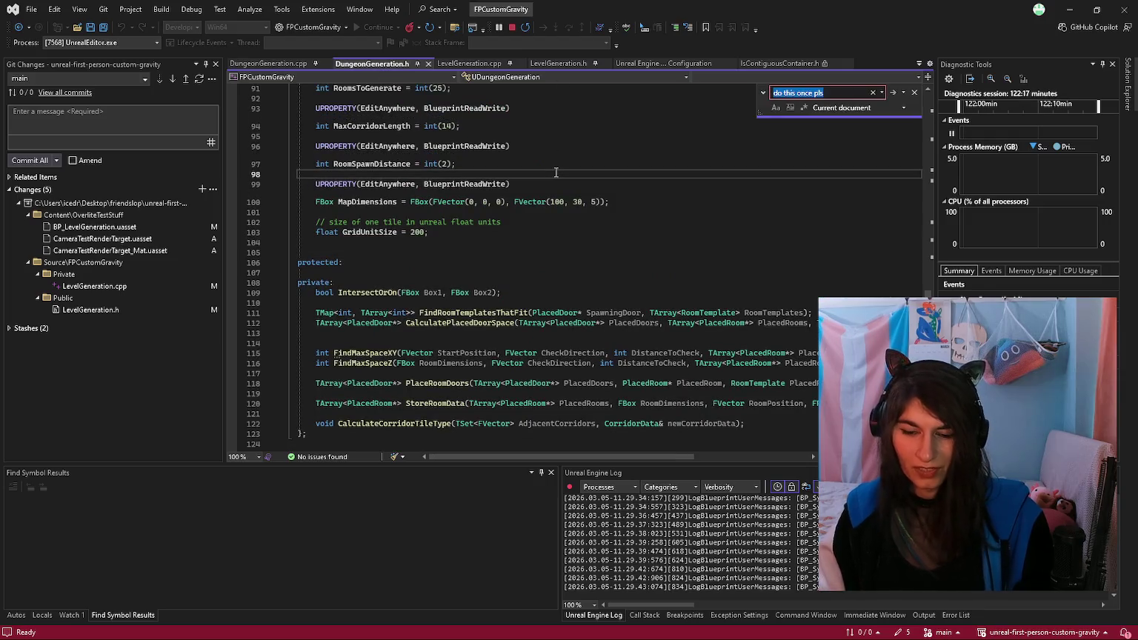
key(Return)
Step: Search LevelGeneration.cpp and LevelGeneration.h for the same text, finding no match, then return to Unreal
key(Return)
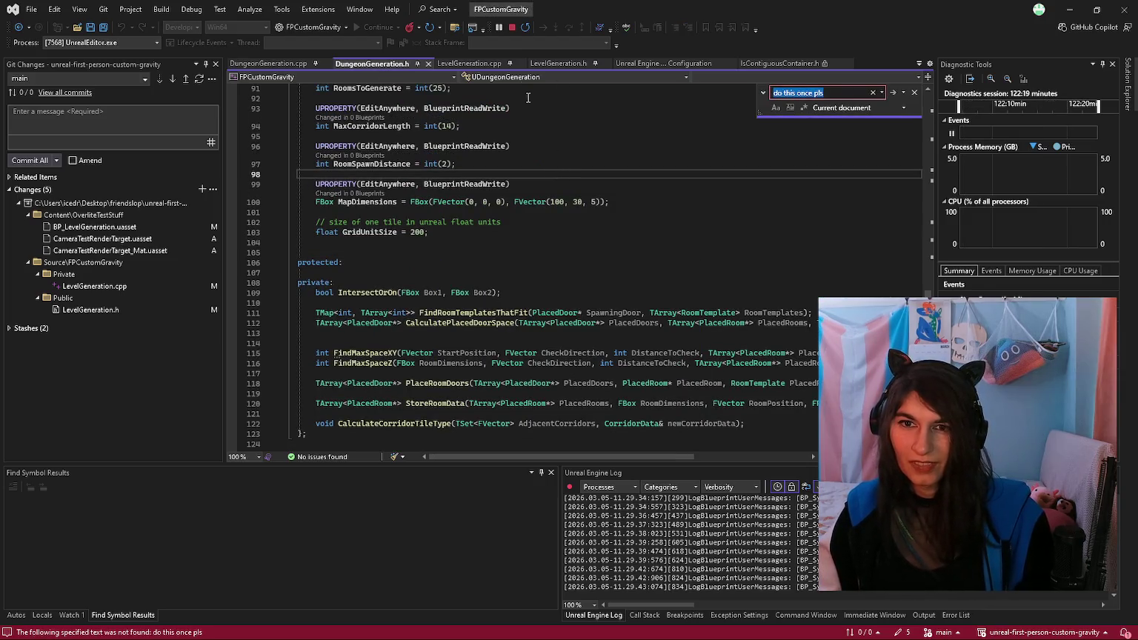
click(468, 63)
click(704, 168)
key(Return)
key(Return)
click(558, 64)
key(ctrl+f)
key(Return)
key(Return)
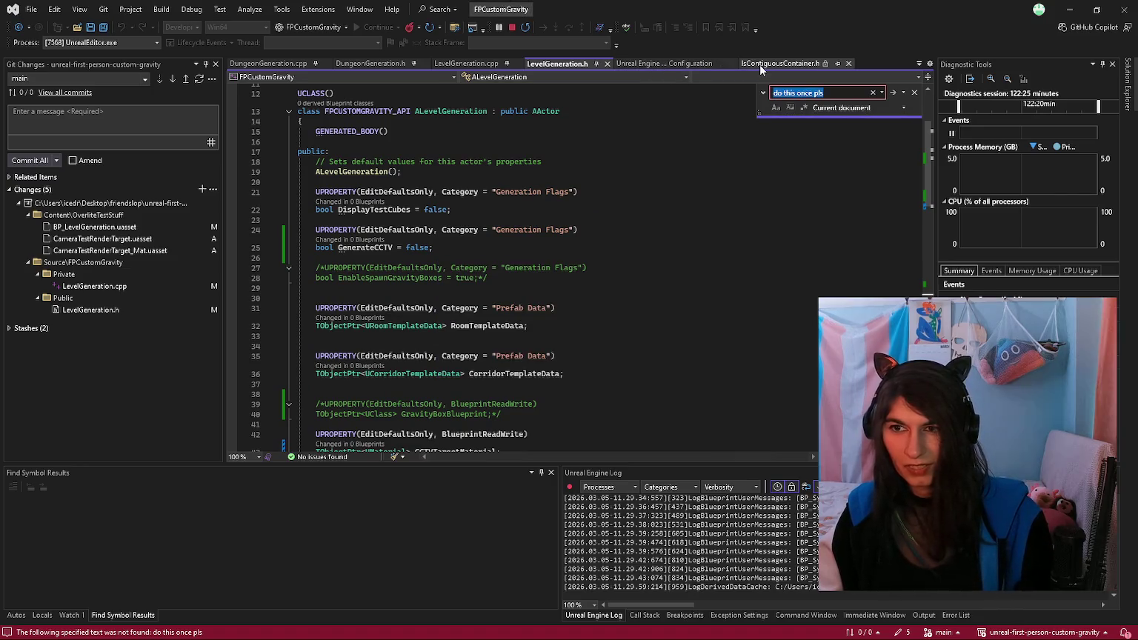
key(alt+Tab)
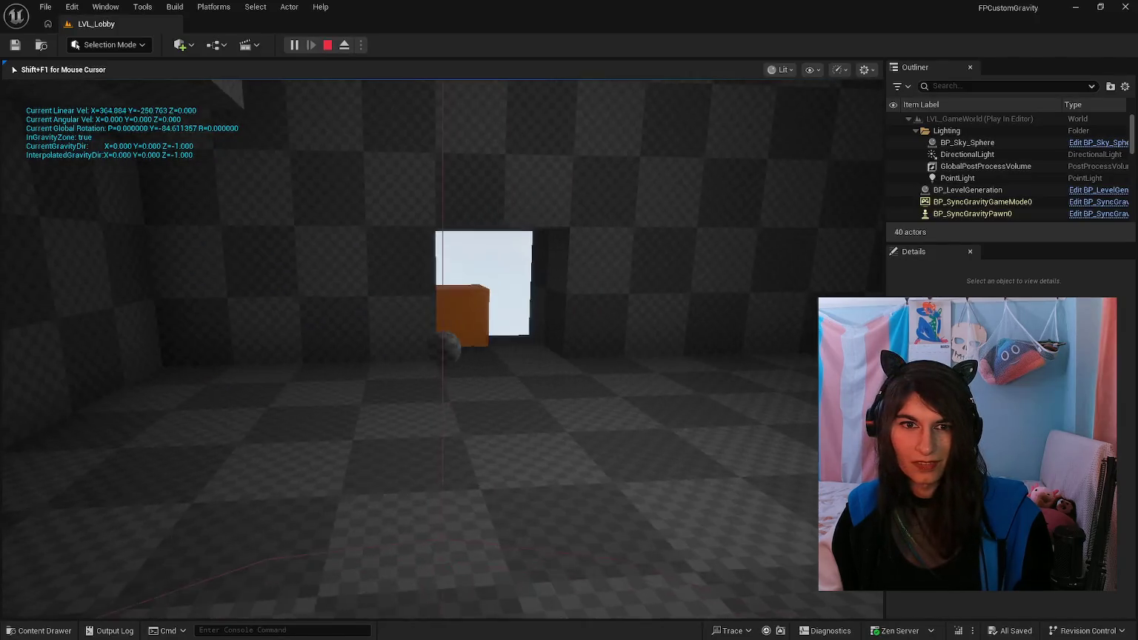
Step: Walk through several generated checkered rooms and corridors past the orange boxes
key(w)
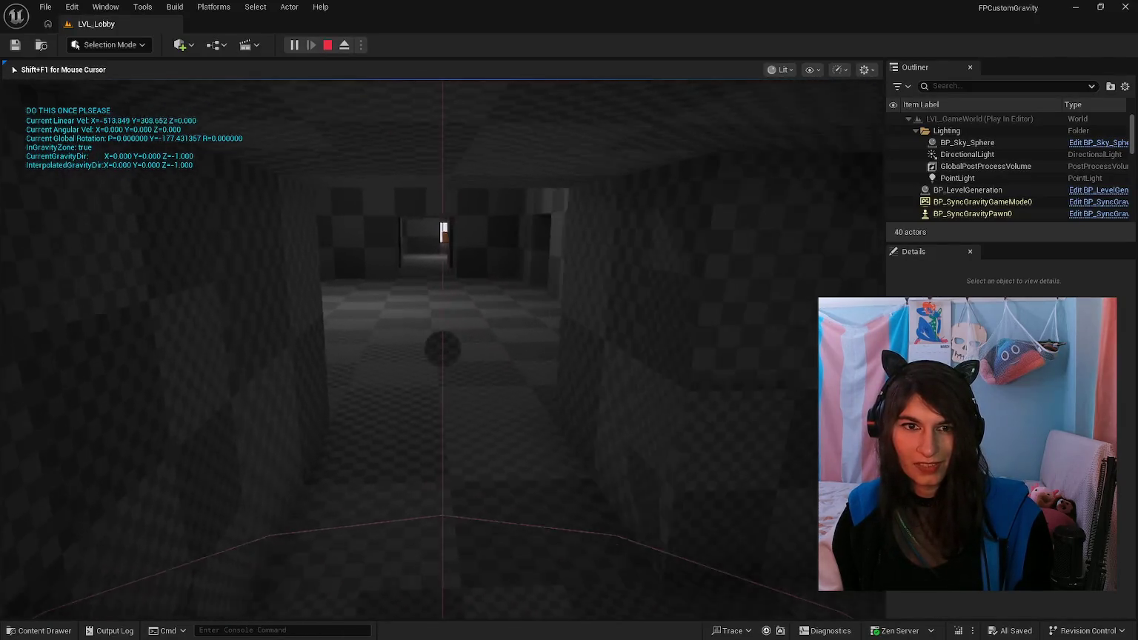
key(w)
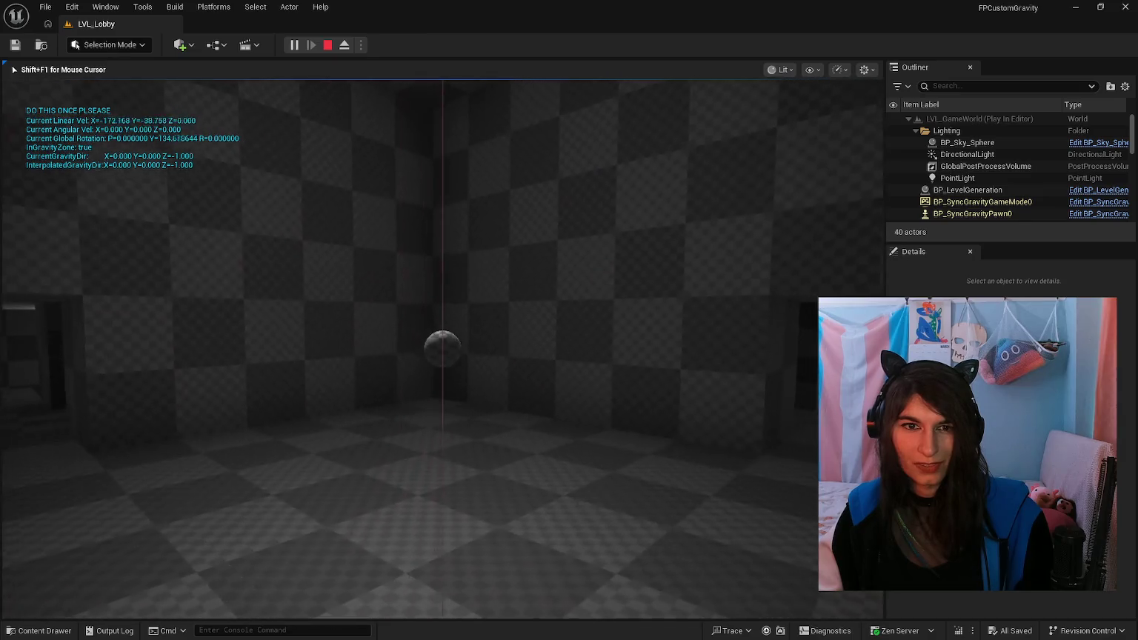
key(w)
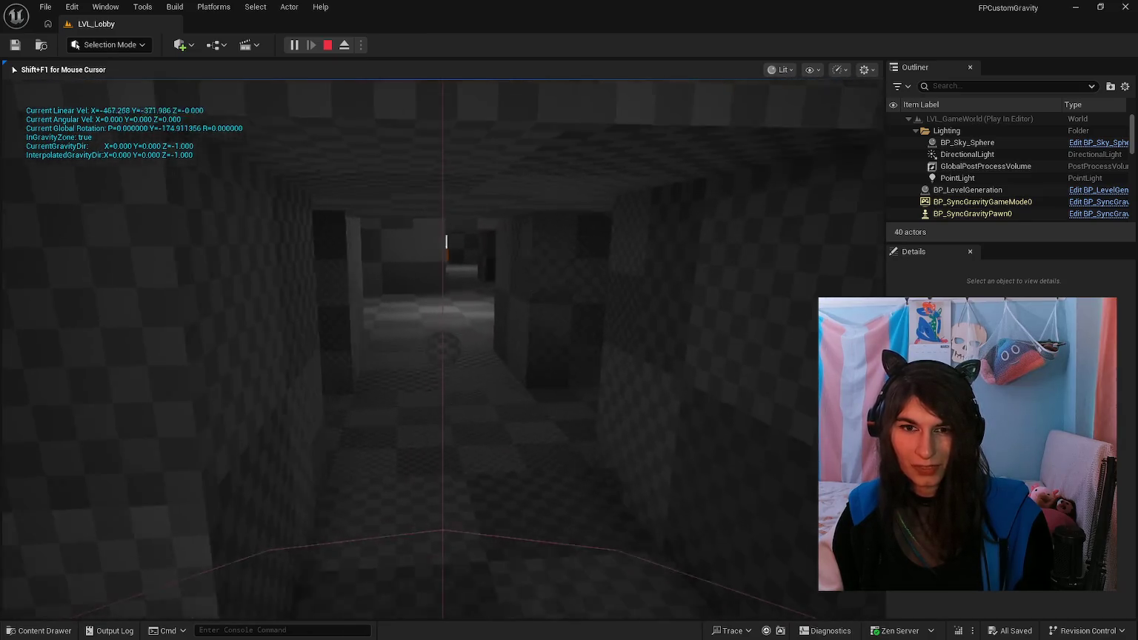
key(w)
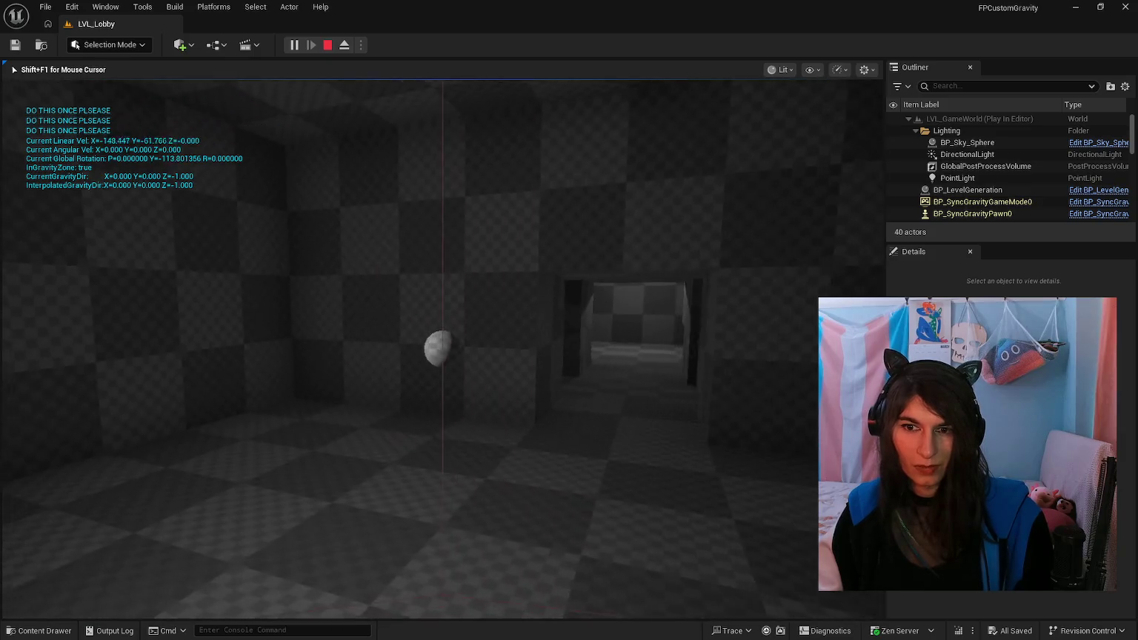
key(w)
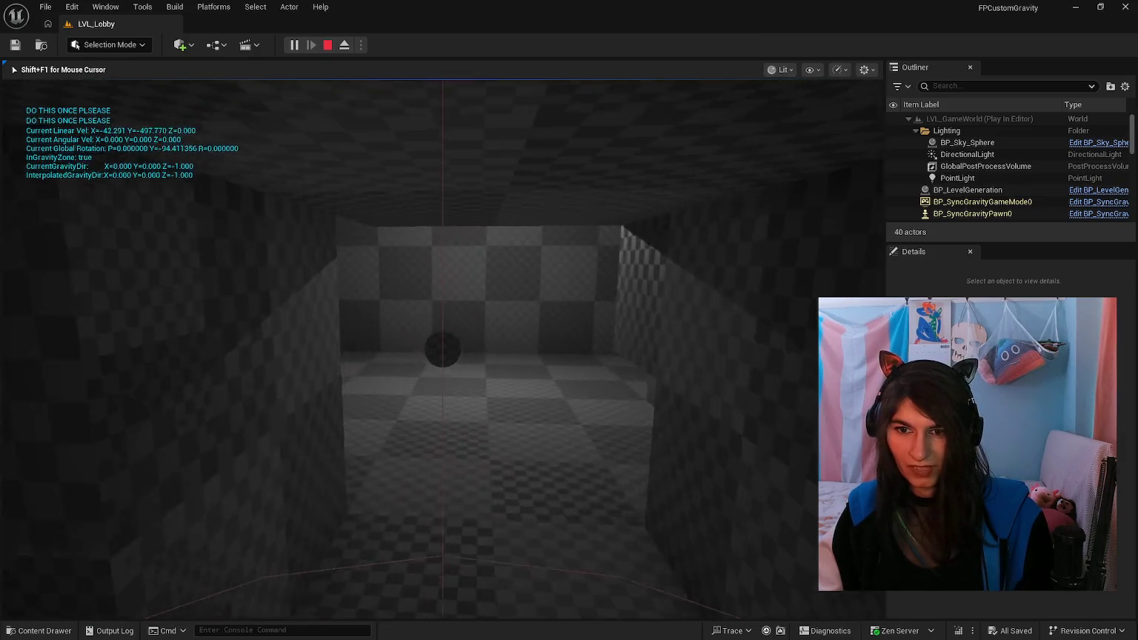
key(w)
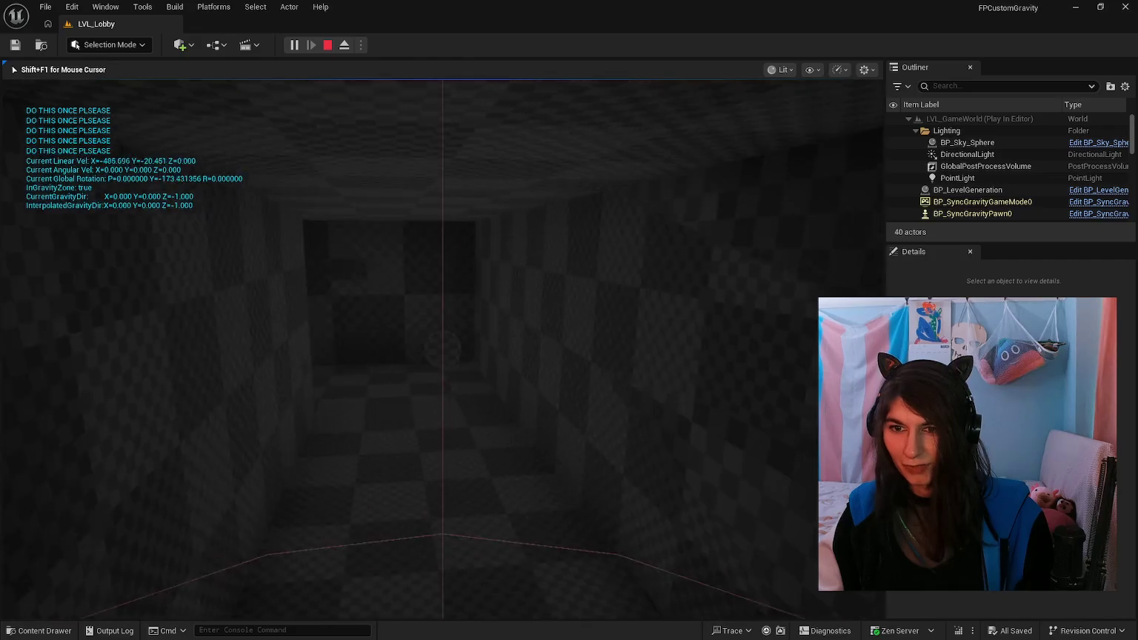
key(w)
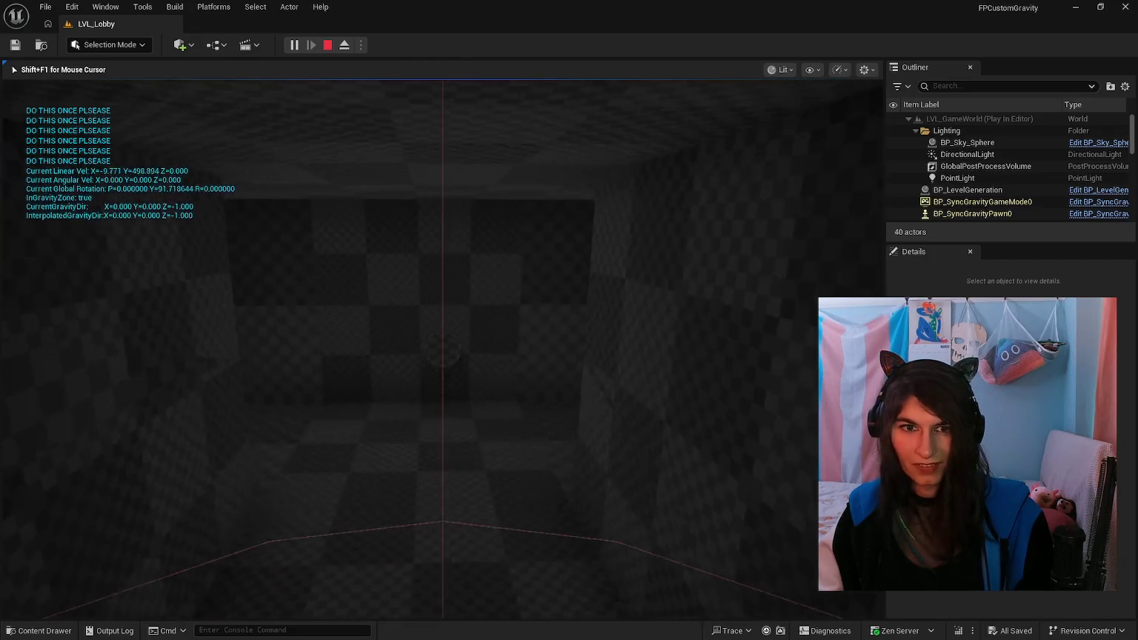
key(w)
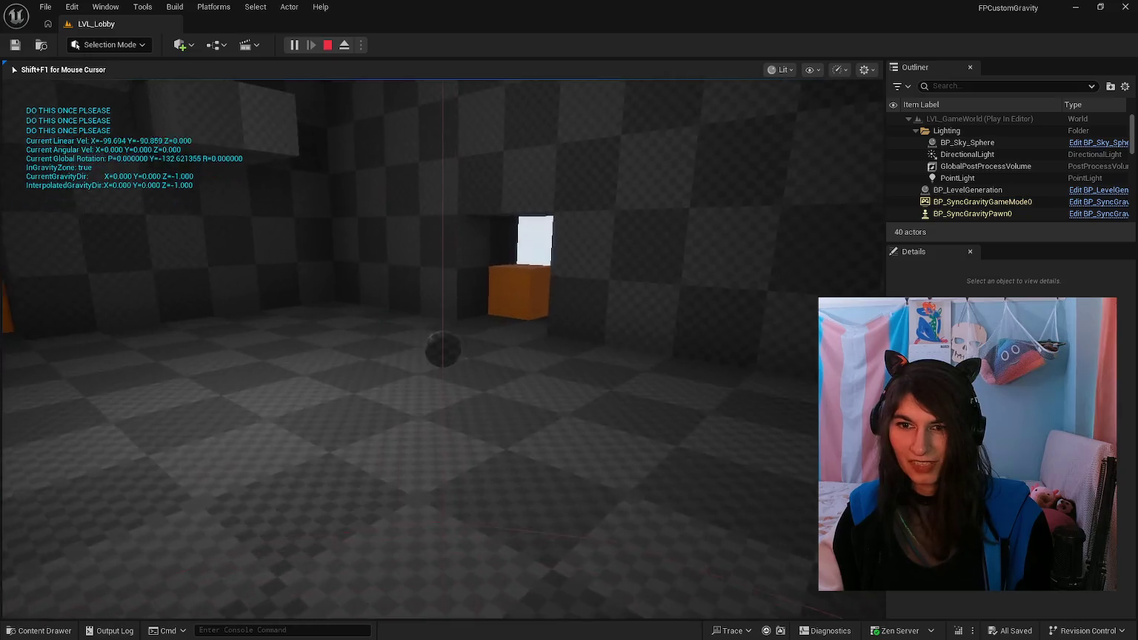
key(w)
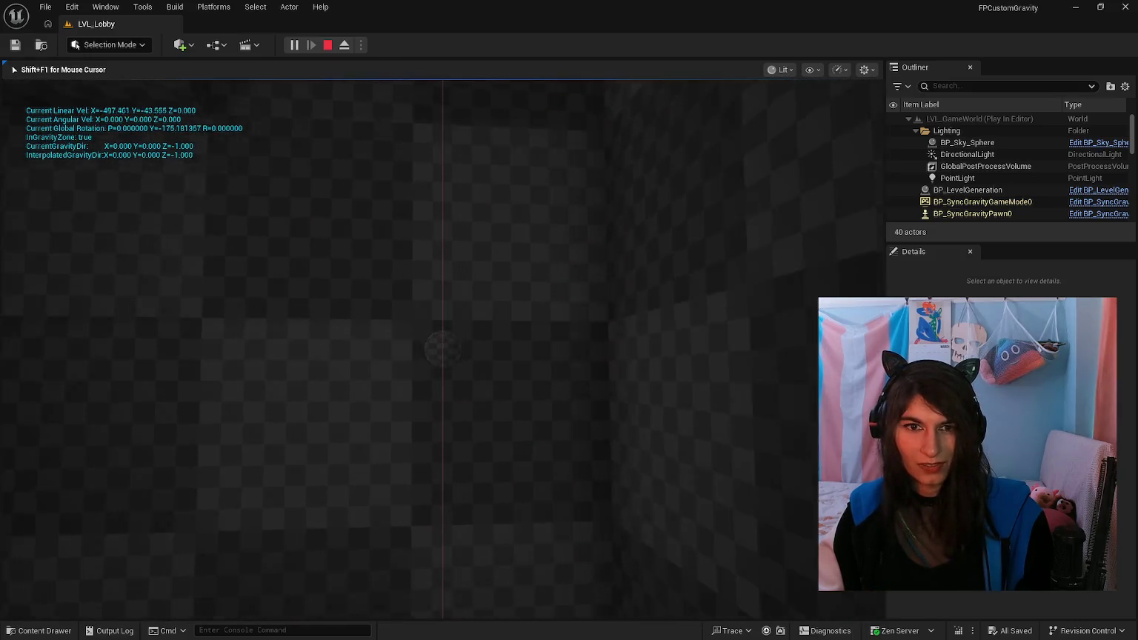
key(w)
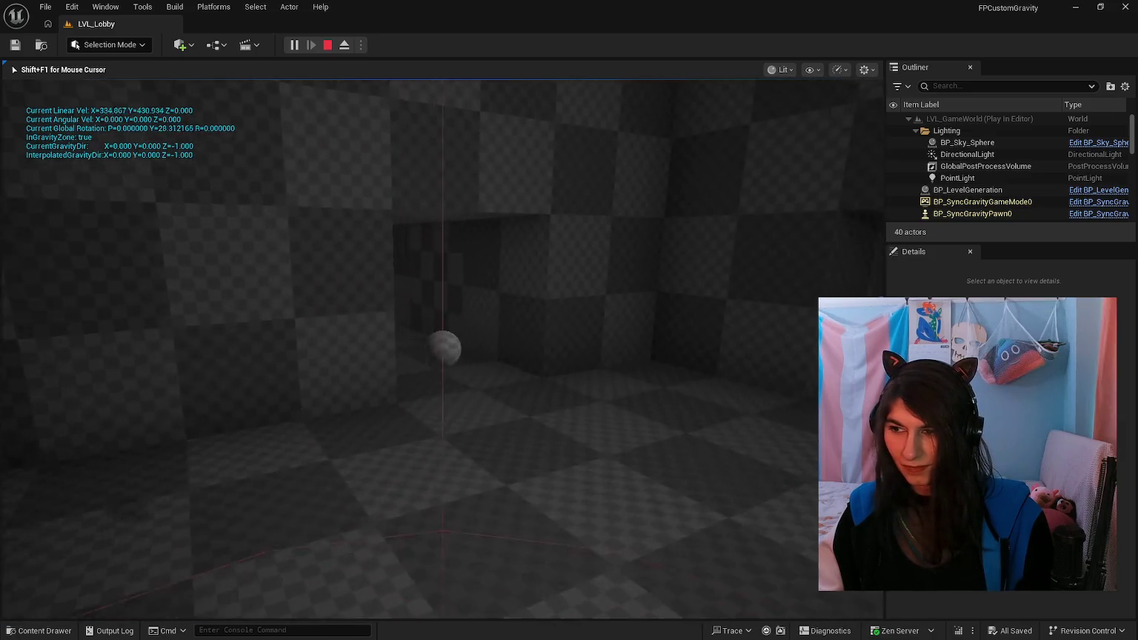
key(w)
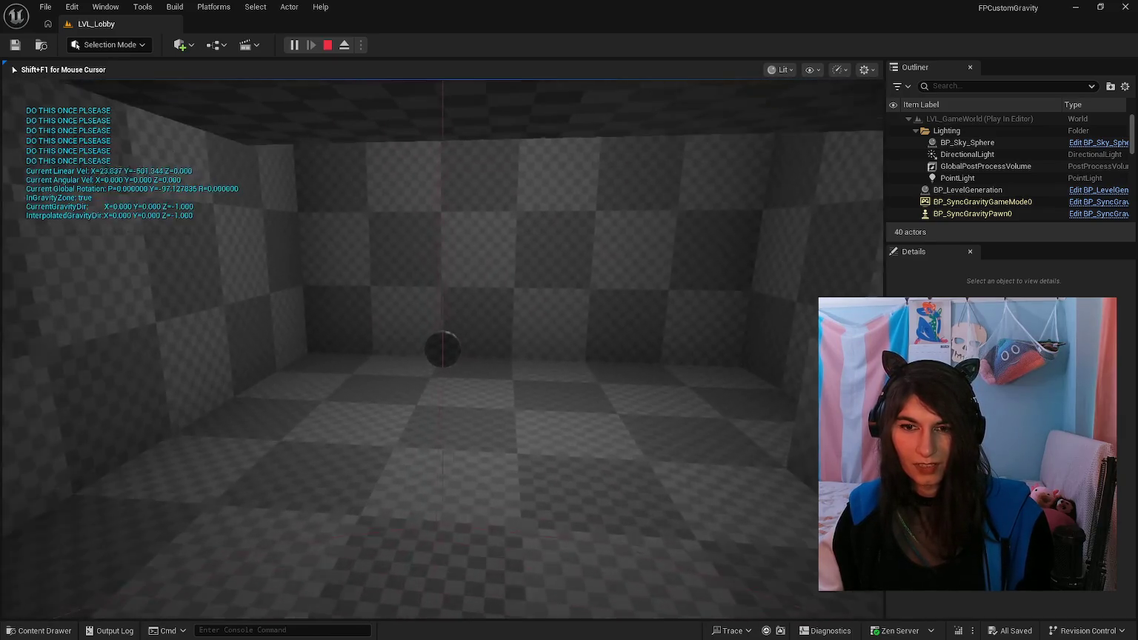
Step: Jump onto the stacked boxes by the checkered wall, then head toward the lit opening
key(space)
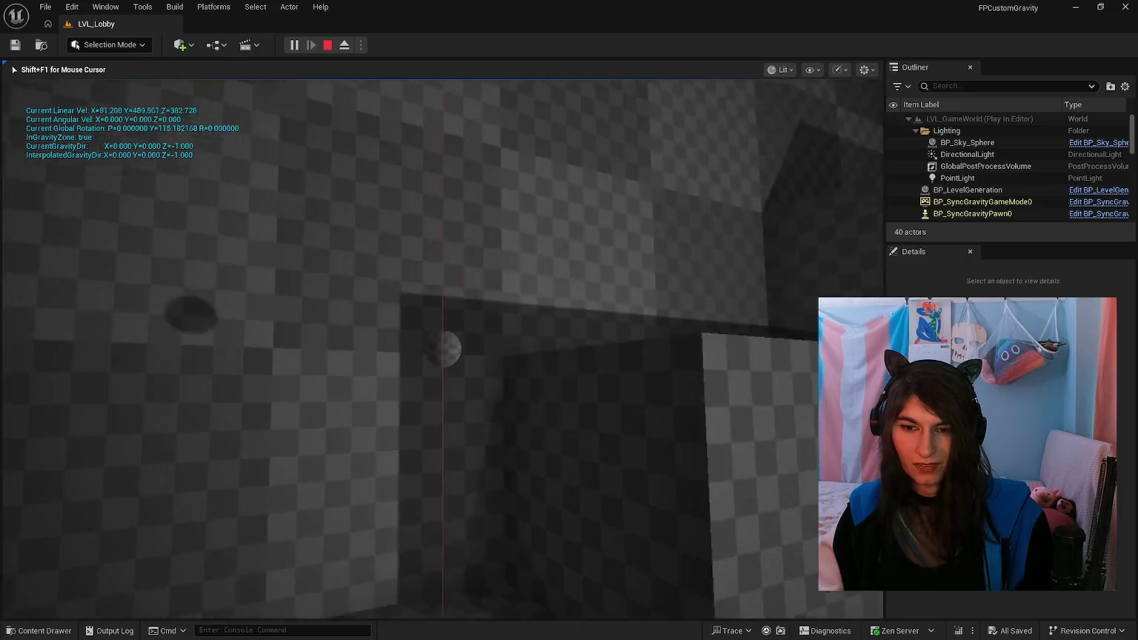
key(space)
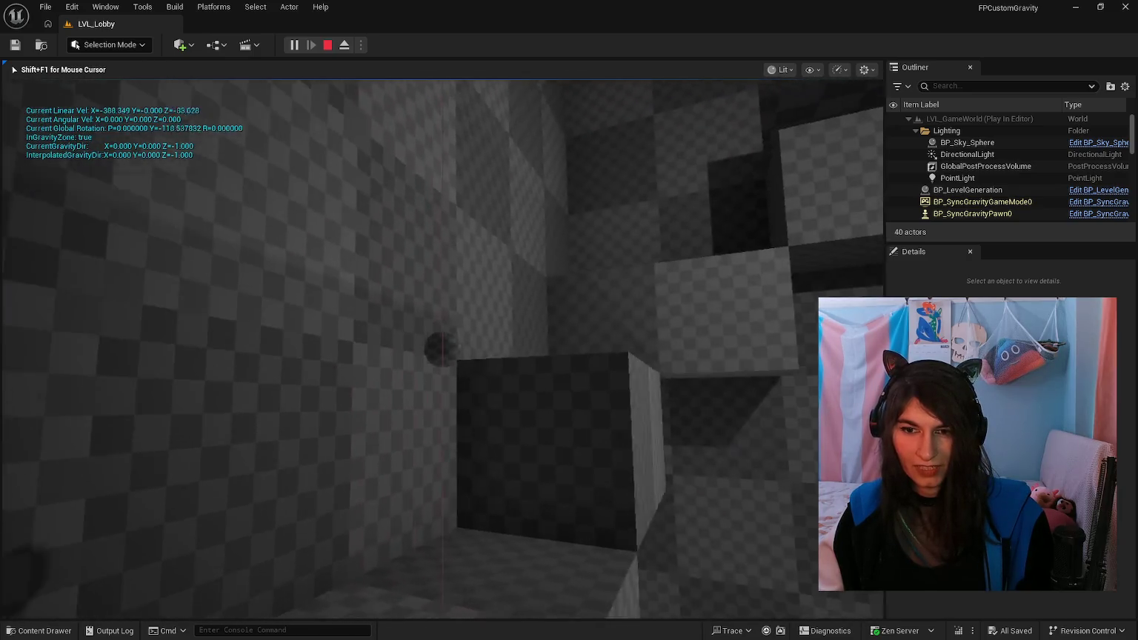
key(space)
key(w)
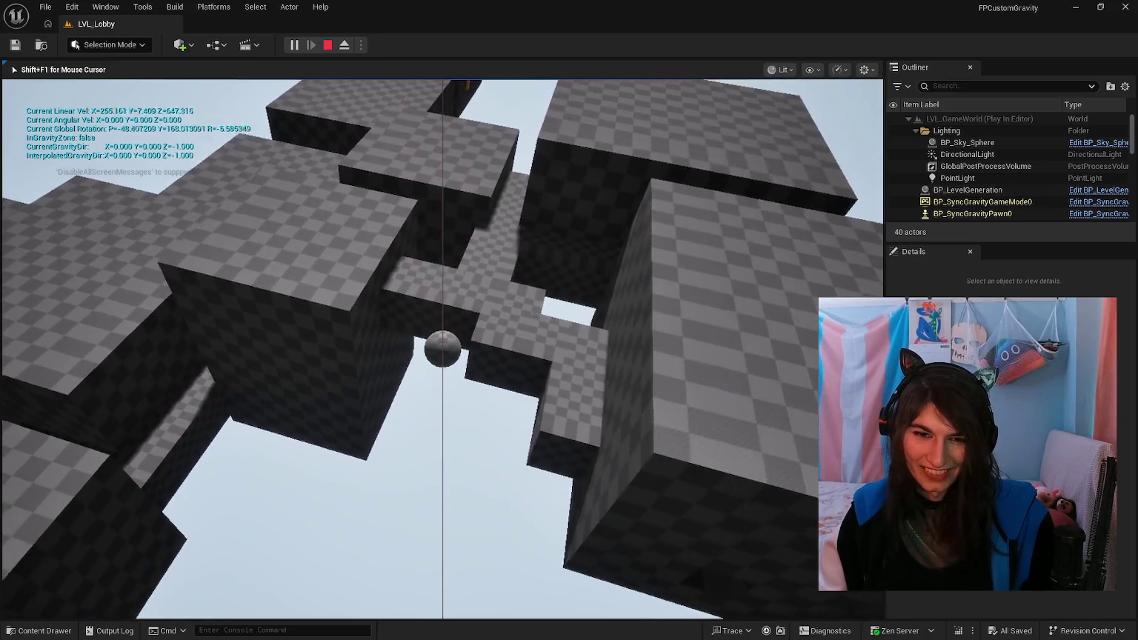
Step: End the Play In Editor session with Esc, returning to LVL_Lobby in the editor
key(Escape)
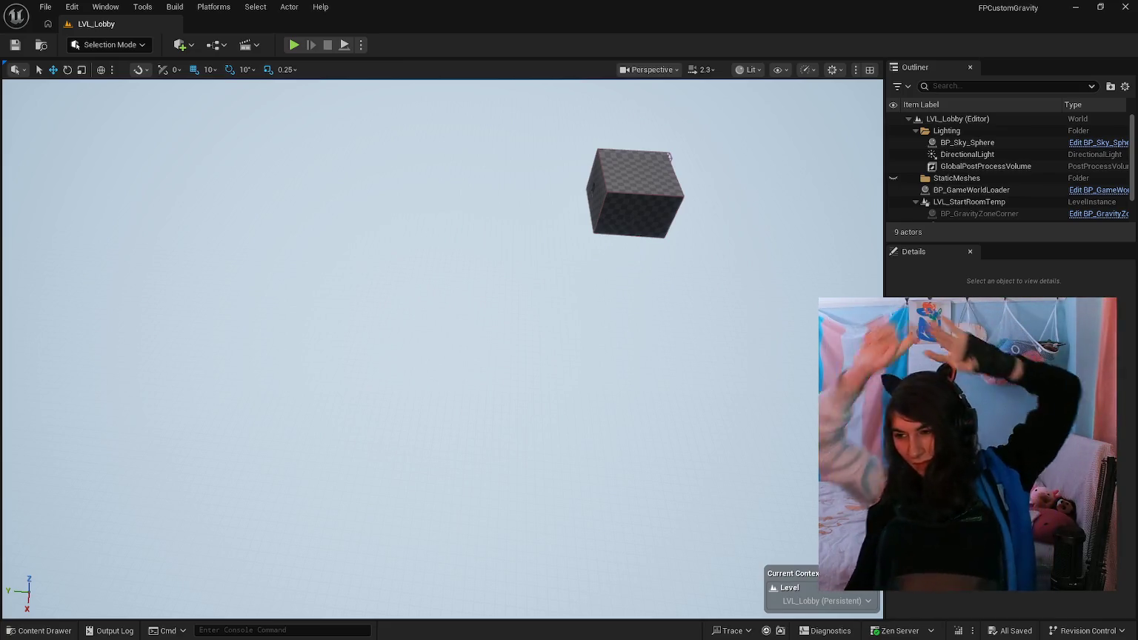
Step: Glance at the Notepad dev notes, then switch back to the Google Docs design document
key(alt+Tab)
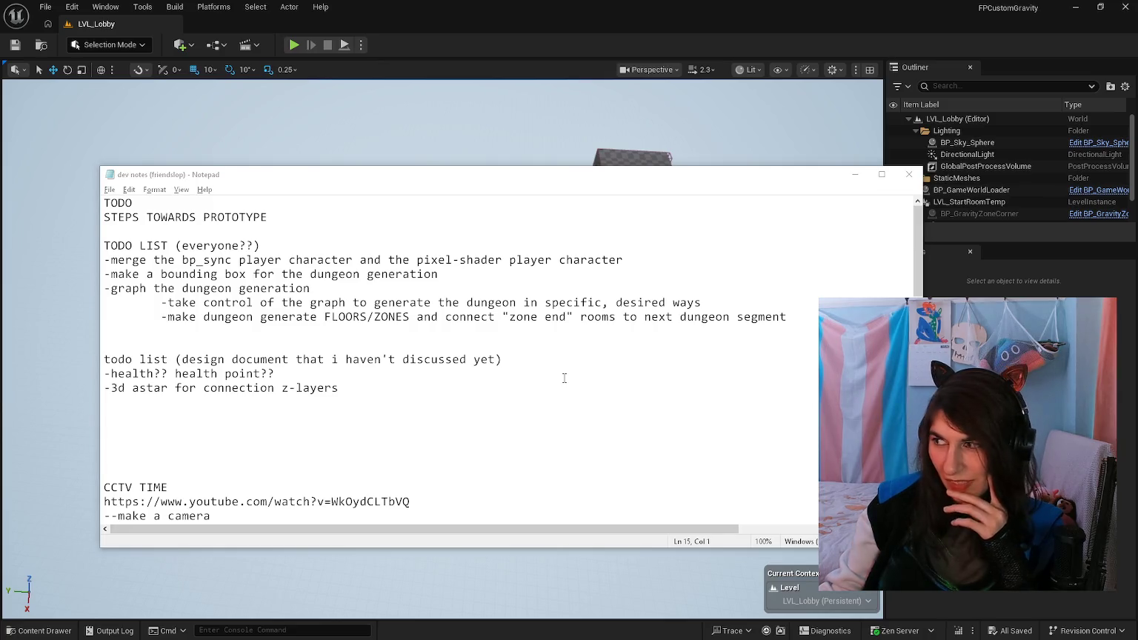
key(alt+Tab)
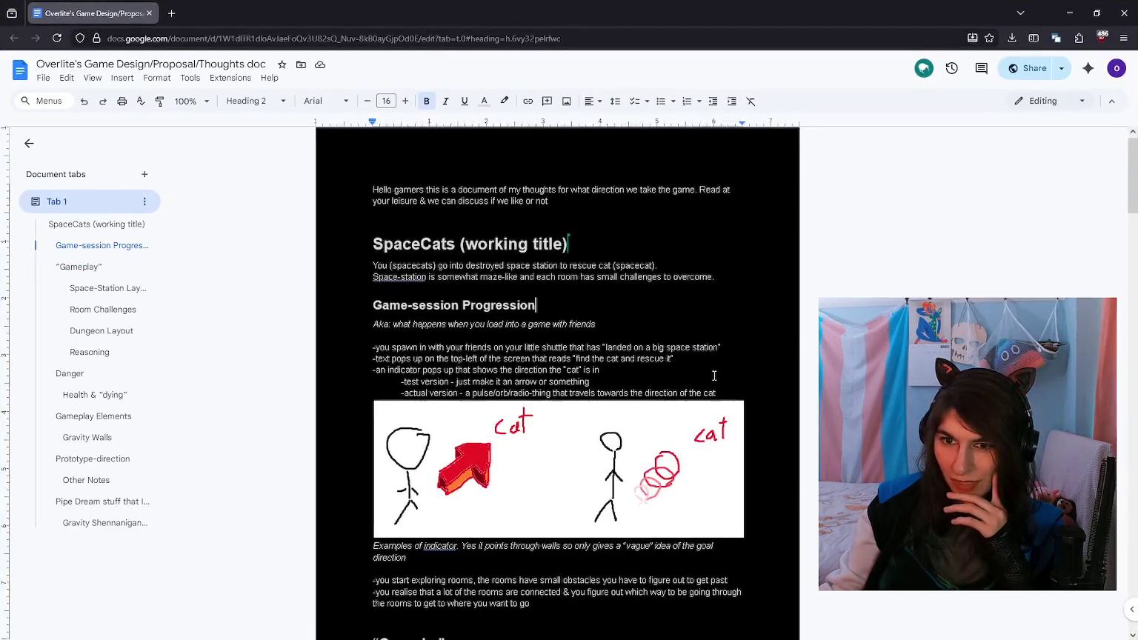
Step: Erase the unfinished Prototype-direction item 3 text and start a fresh line for it
scroll(667, 363, down, 5)
scroll(623, 341, down, 5)
scroll(626, 344, down, 5)
scroll(637, 363, down, 5)
scroll(642, 367, down, 5)
scroll(643, 367, down, 10)
scroll(643, 363, up, 3)
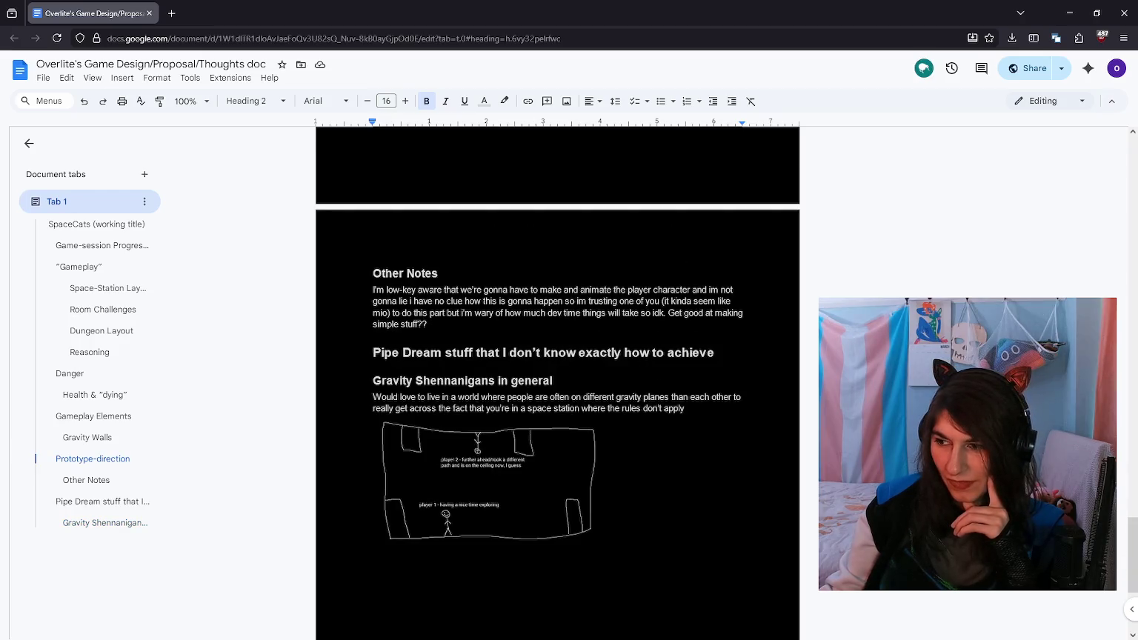
scroll(483, 374, up, 1)
scroll(484, 375, up, 3)
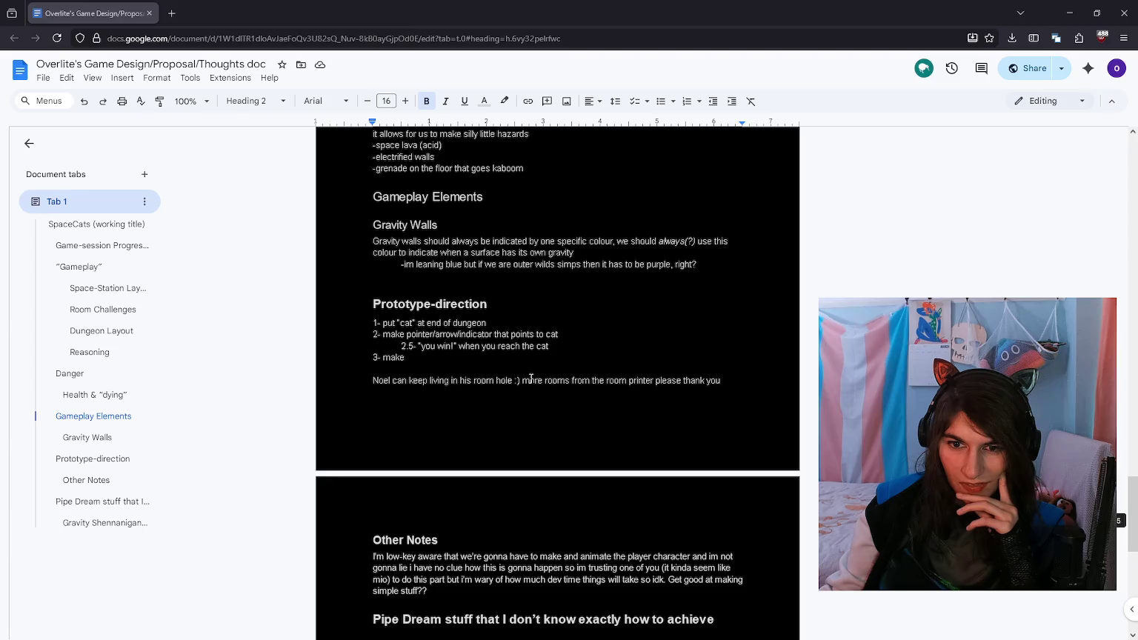
click(476, 354)
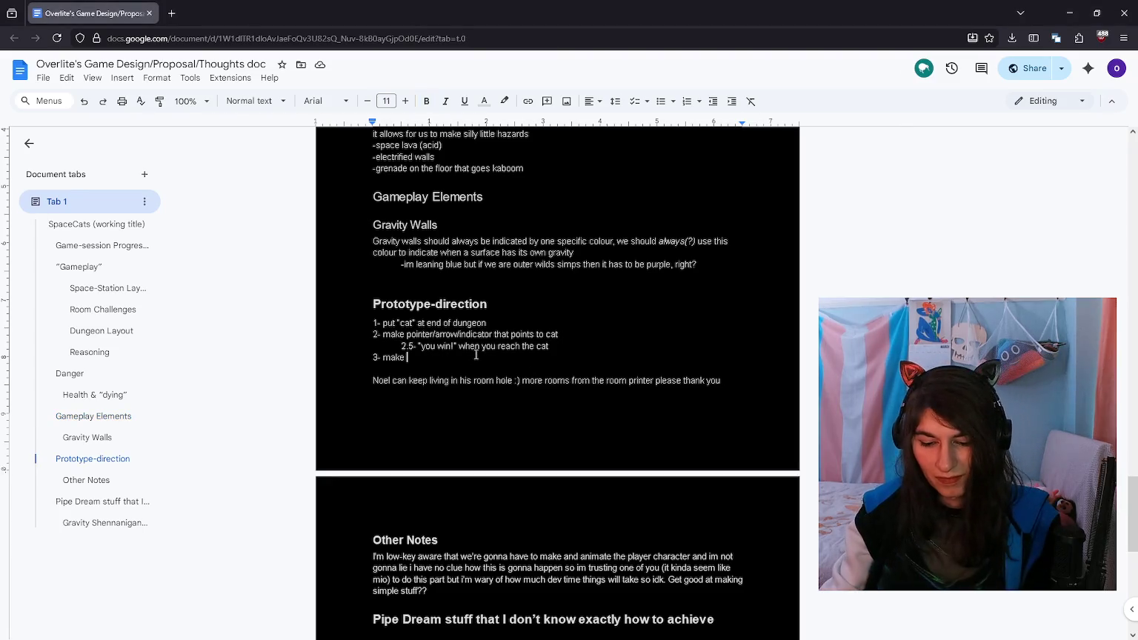
key(BackSpace)
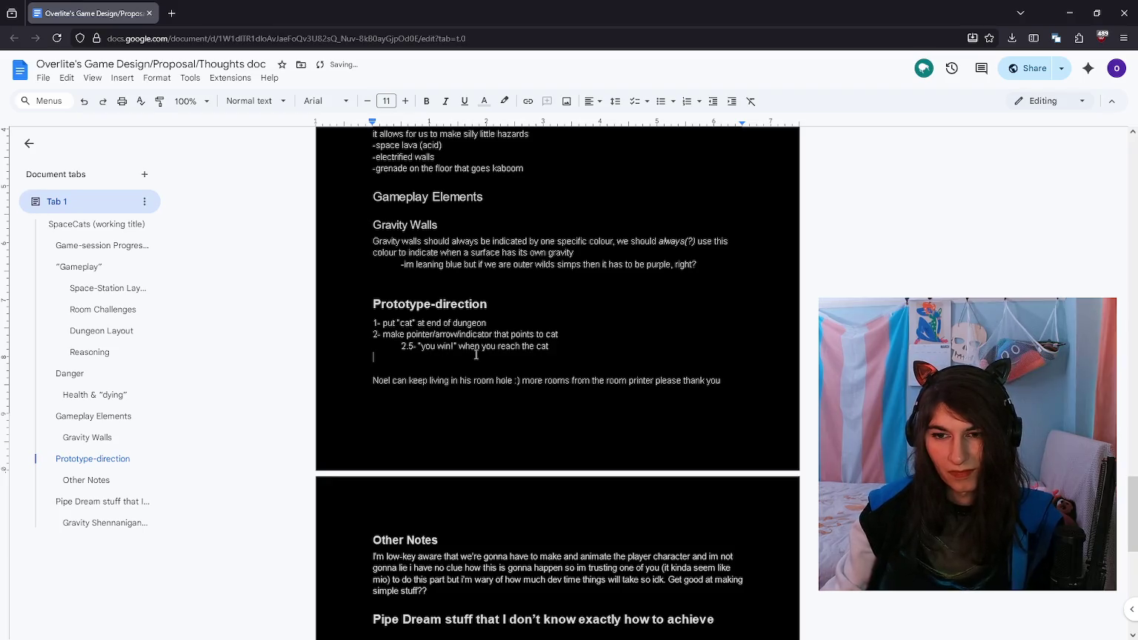
key(BackSpace)
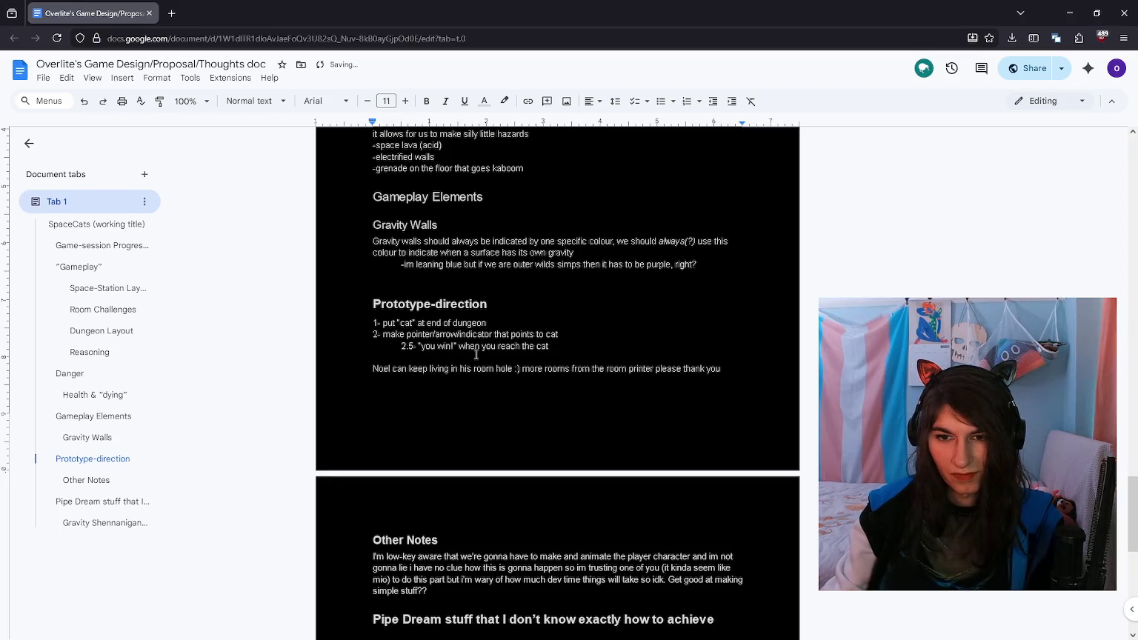
key(Return)
text(3- probably a bunch of other stuff i can't think of rn im out of energy for writing document)
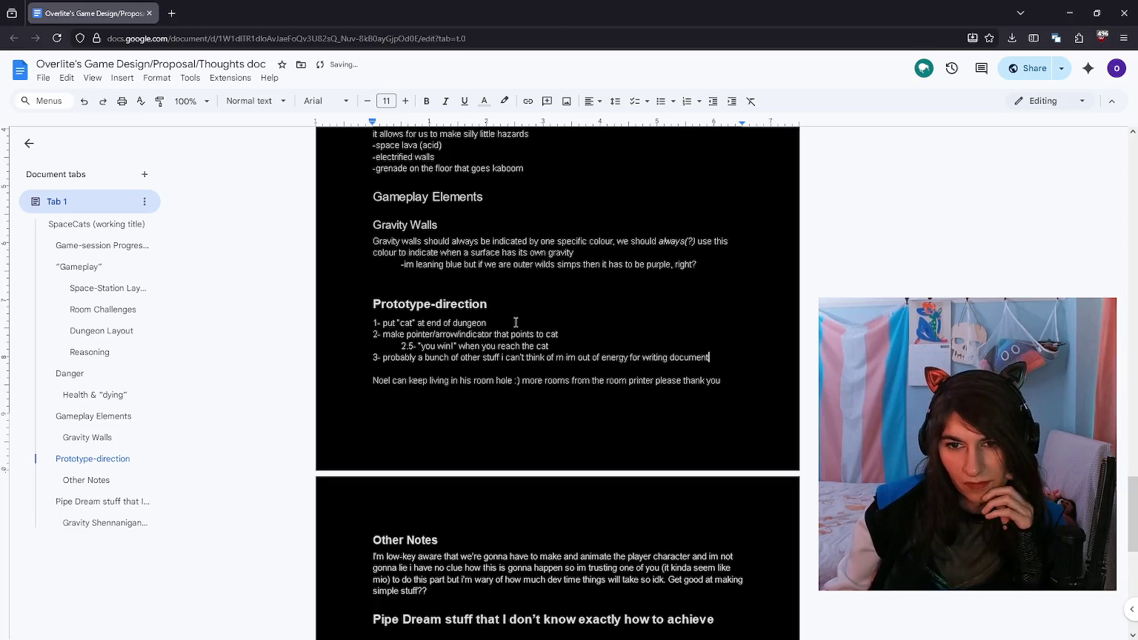
Step: Place the cursor on the blank line below the Gravity Walls section
scroll(516, 323, up, 1)
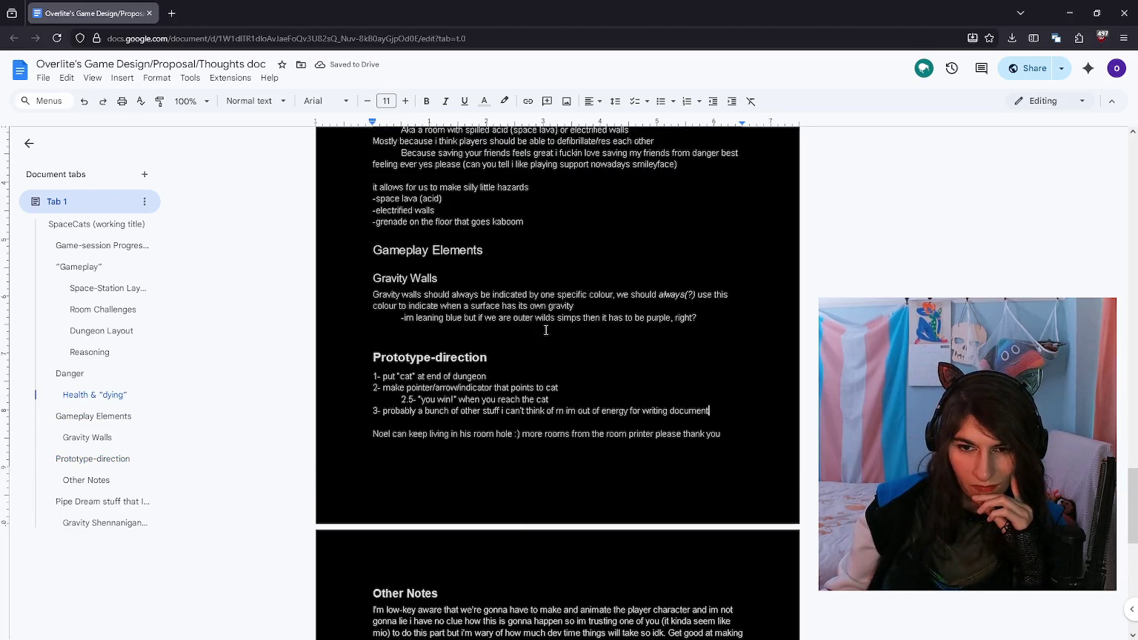
scroll(546, 331, up, 1)
click(481, 380)
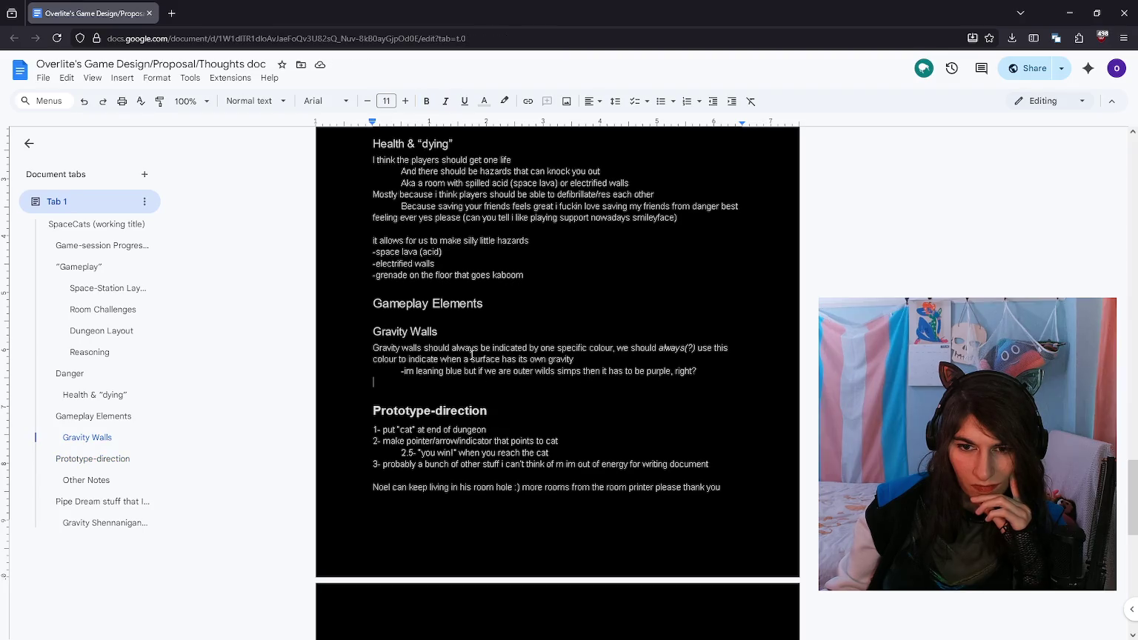
click(450, 331)
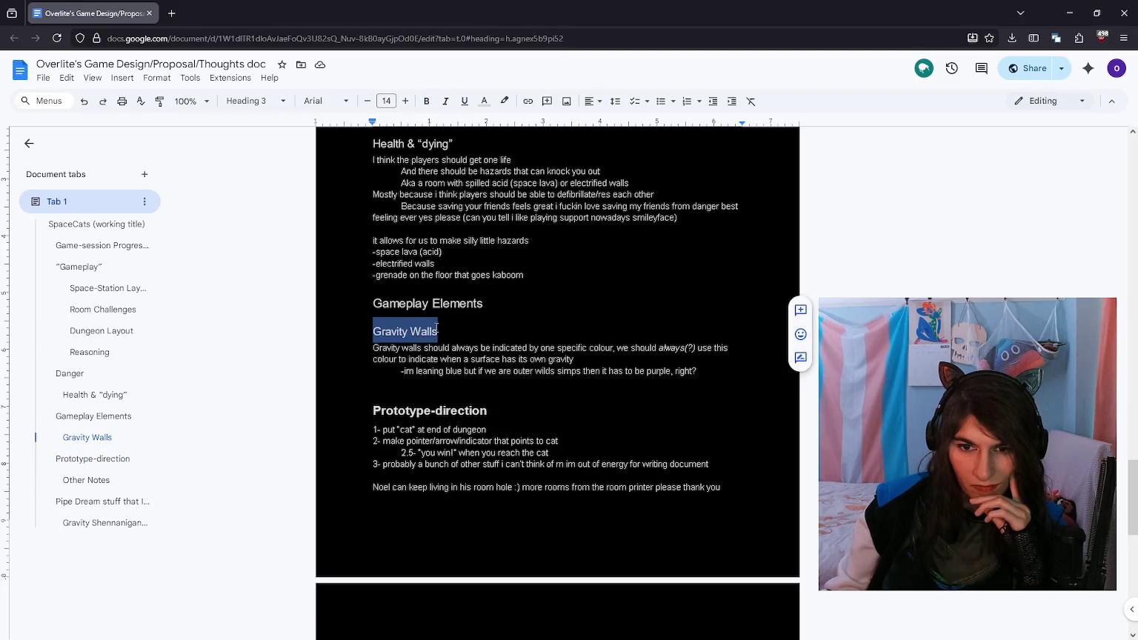
click(415, 385)
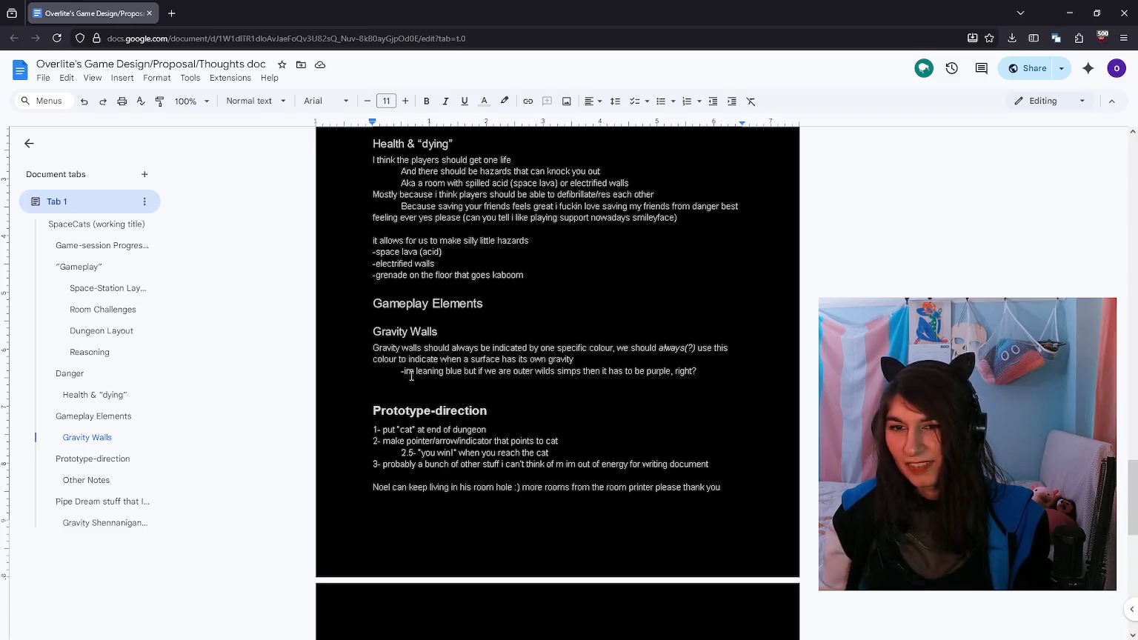
scroll(411, 375, up, 2)
scroll(411, 376, up, 2)
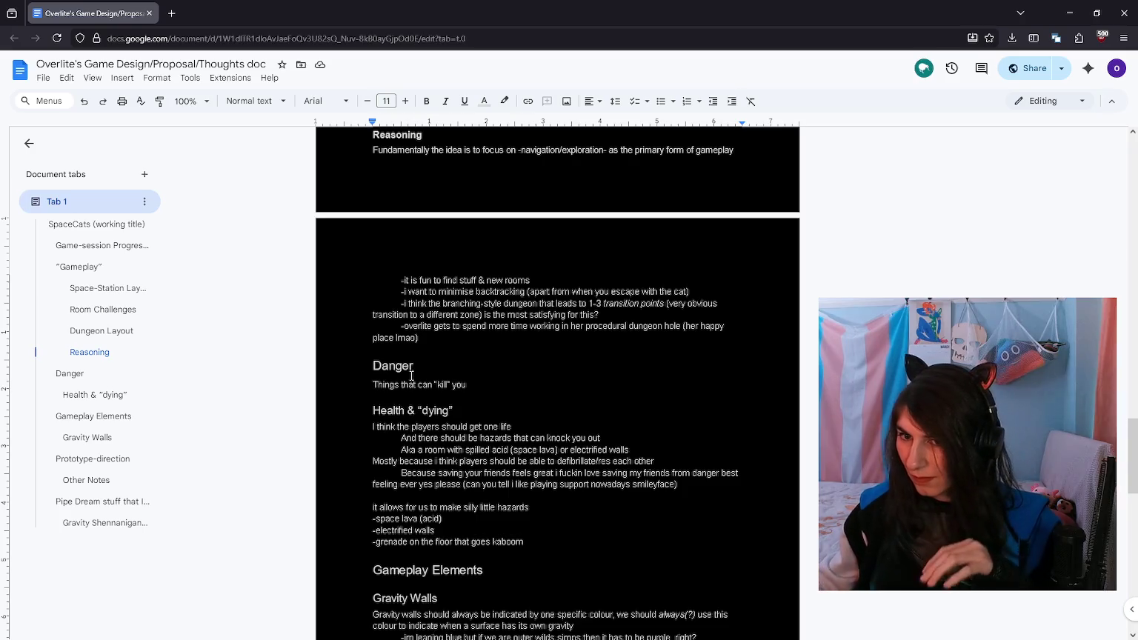
Step: Append '- you don't die you just get knocked out and someone has to come rescue you' to Danger
click(487, 380)
text(- you don't die you just get knocked out and someone has to come r)
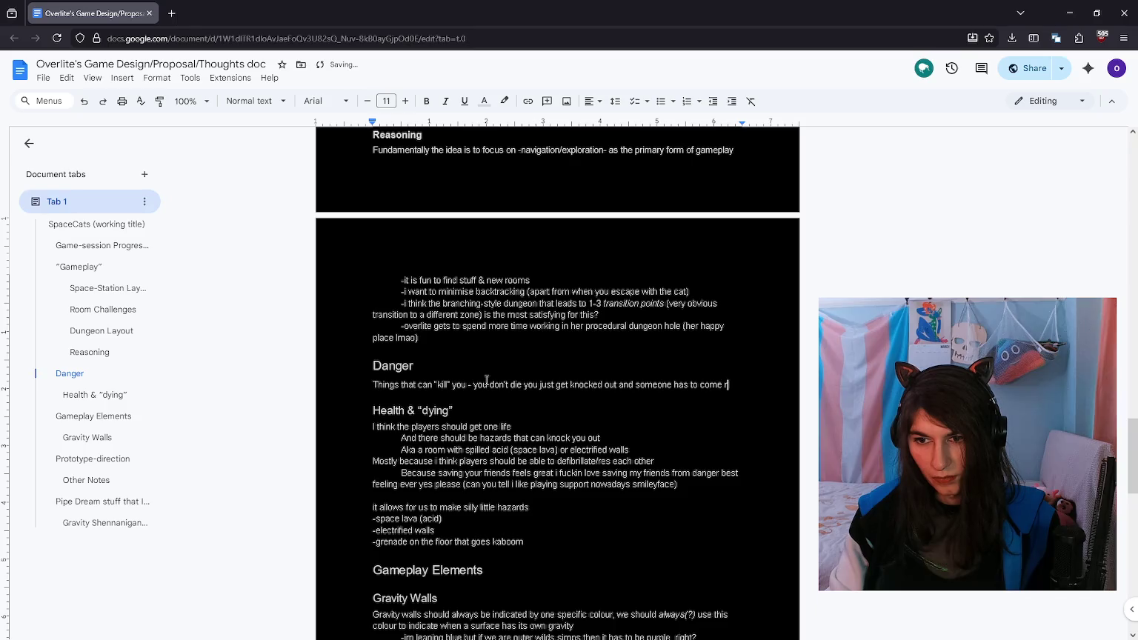
text(escue you)
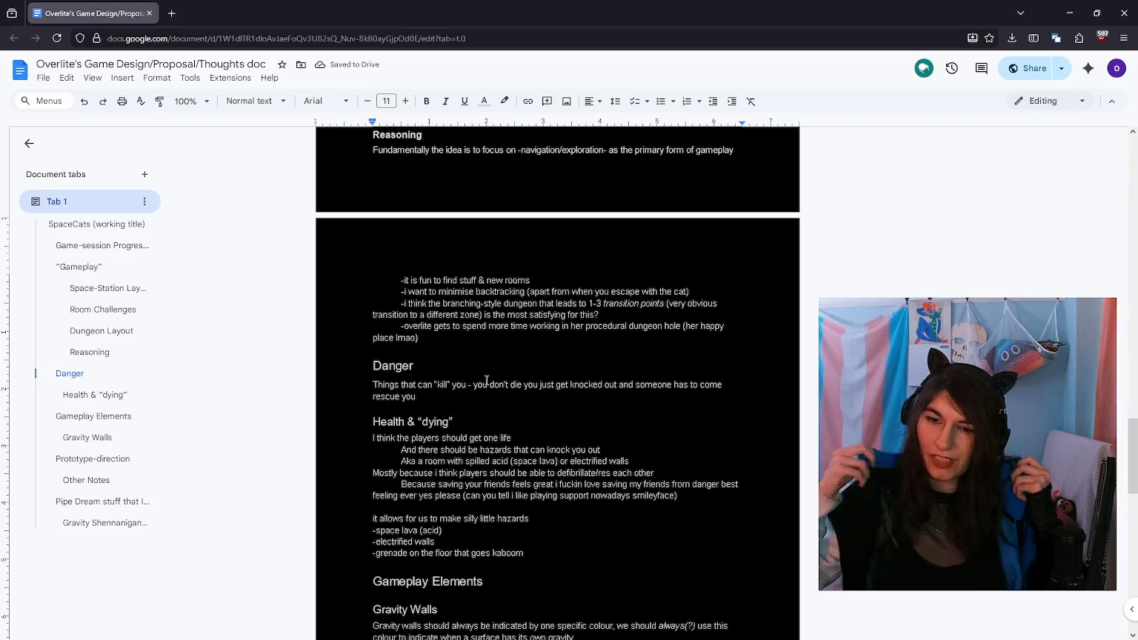
click(413, 365)
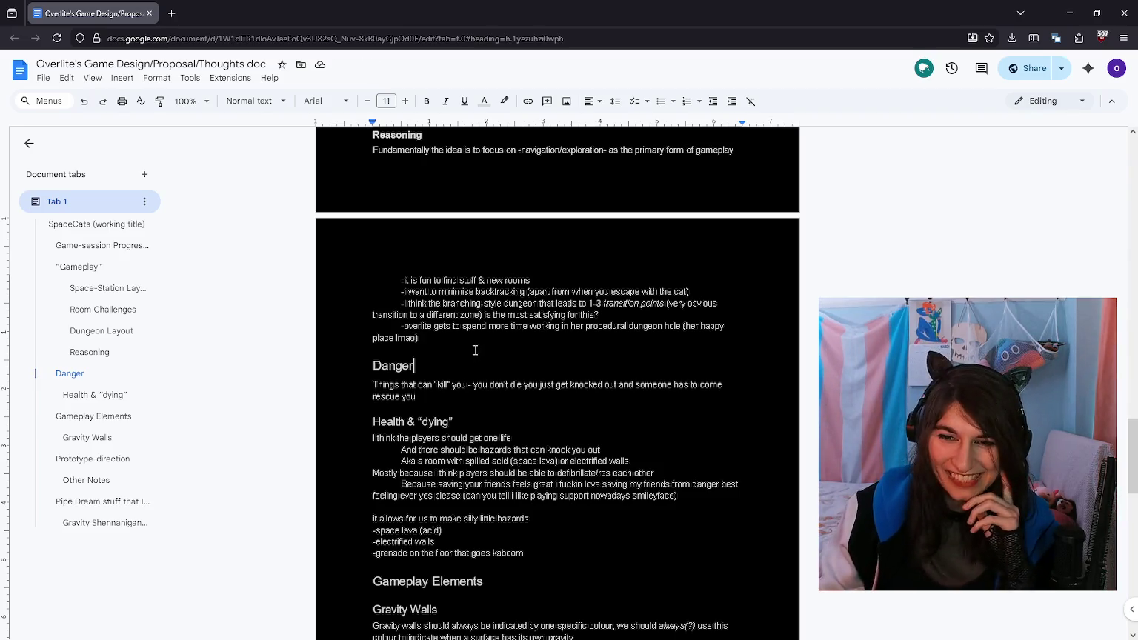
click(417, 337)
Step: Select words and bullet lines in the Reasoning notes, then return to the Danger description
scroll(531, 394, up, 1)
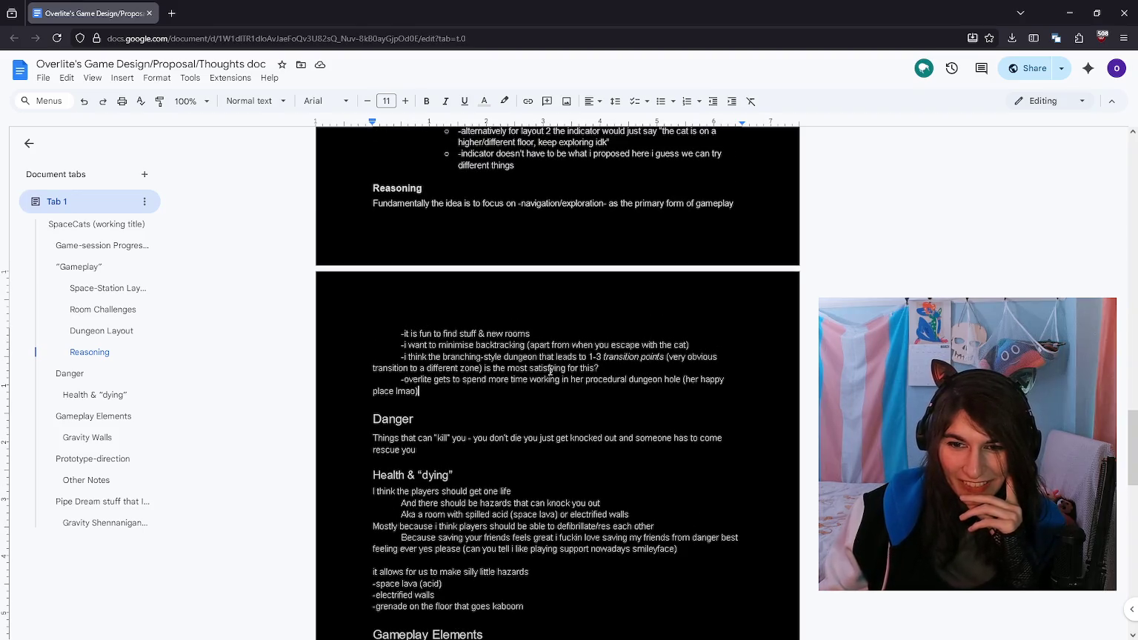
double_click(622, 356)
click(641, 364)
double_click(653, 358)
mouse_move(505, 398)
mouse_down()
mouse_move(395, 331)
mouse_move(492, 387)
mouse_up()
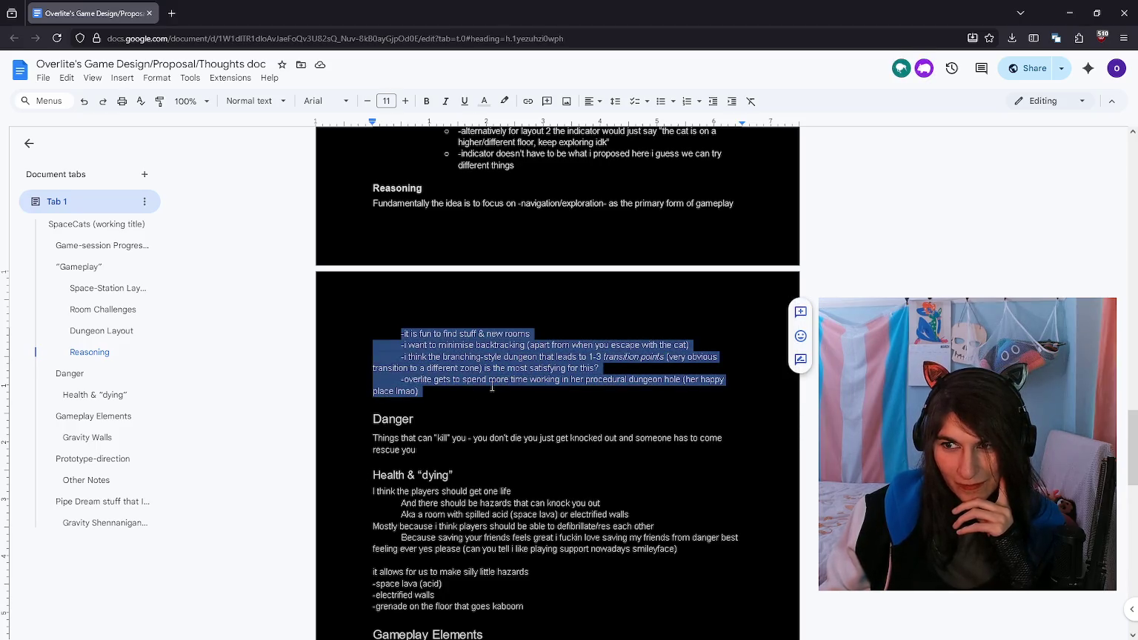
click(487, 413)
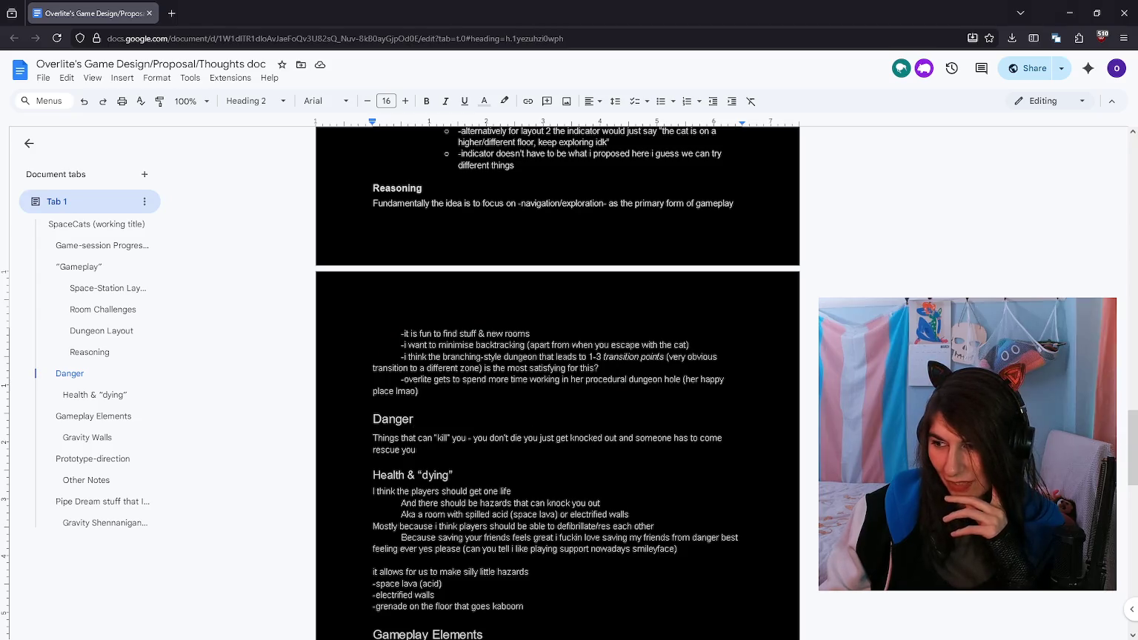
click(615, 436)
click(590, 441)
Step: Scroll up through the design document to review the earlier sections
scroll(621, 430, up, 2)
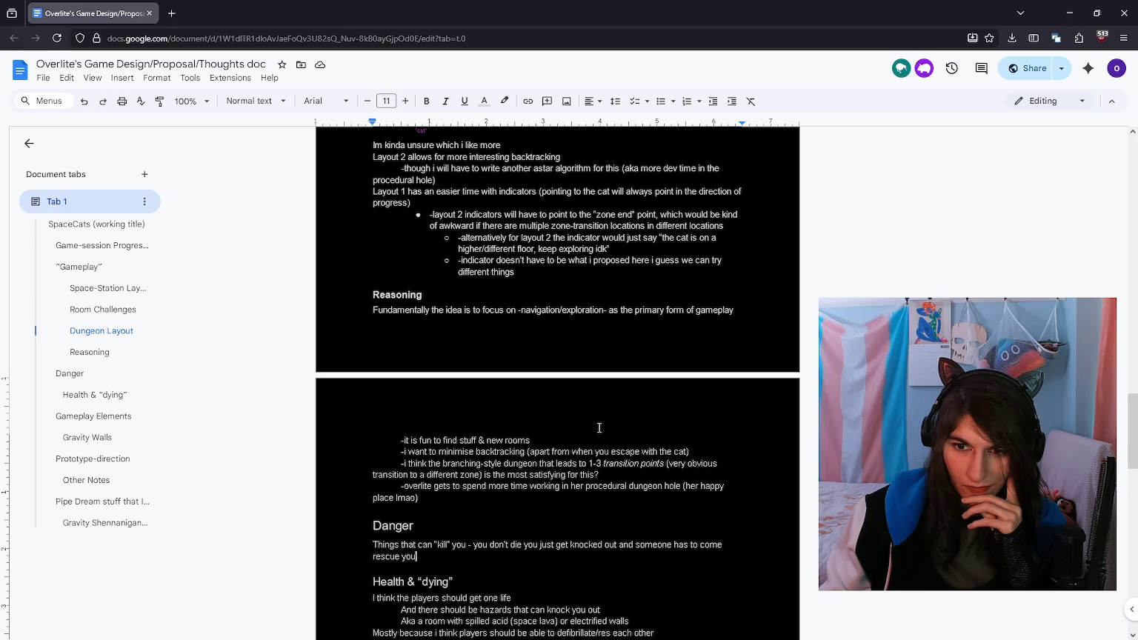
scroll(599, 427, up, 1)
scroll(599, 433, up, 1)
scroll(601, 446, up, 1)
scroll(601, 447, up, 5)
scroll(601, 448, up, 3)
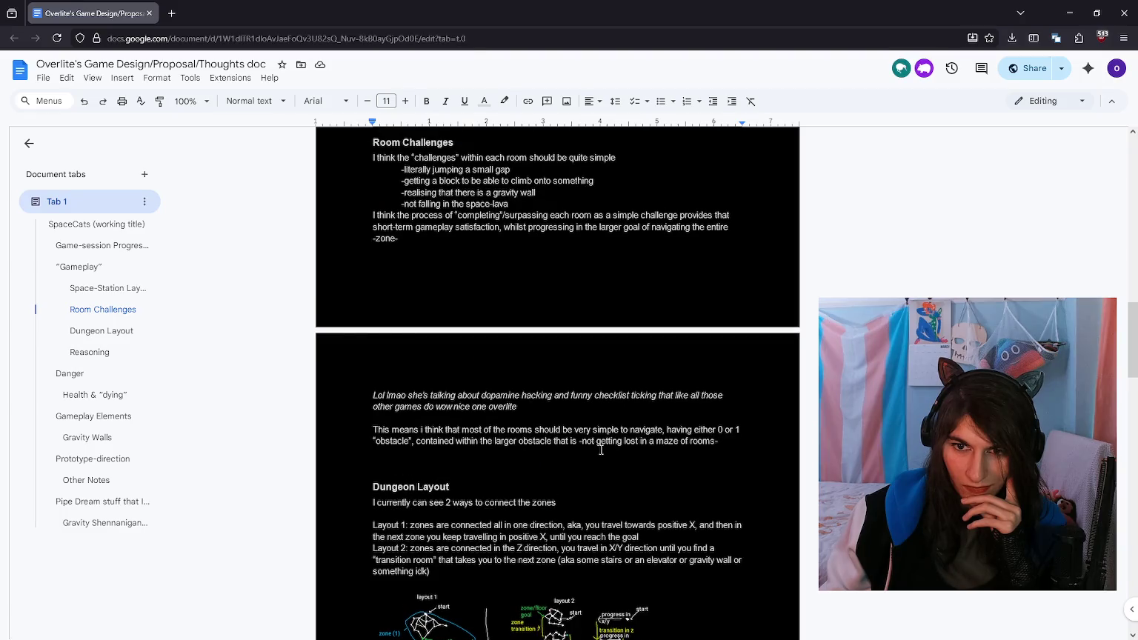
scroll(601, 450, up, 3)
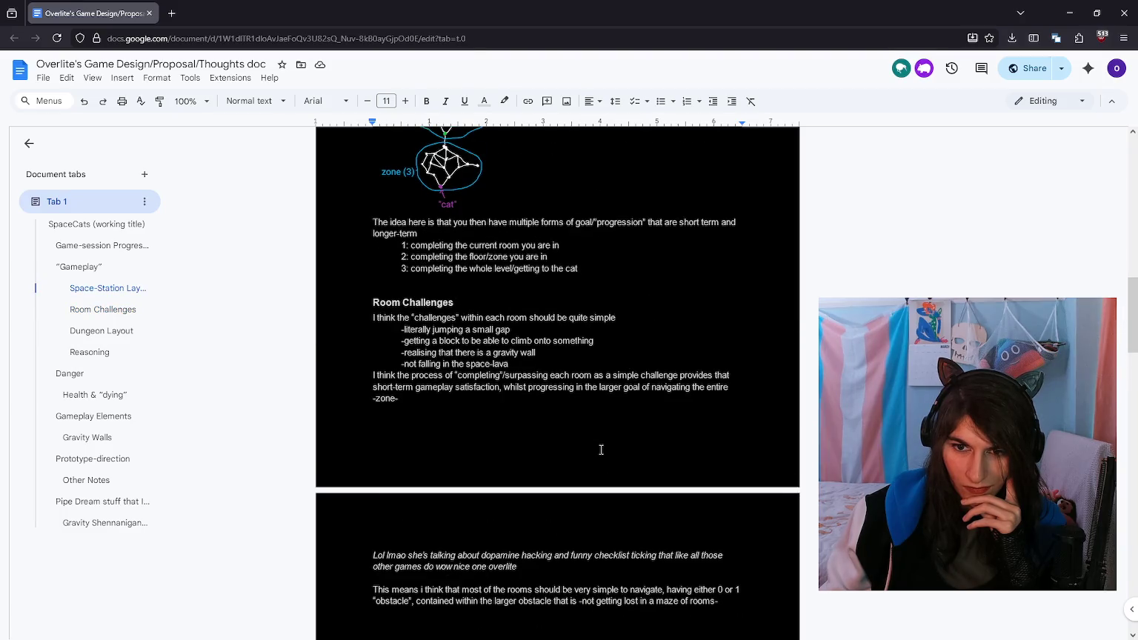
scroll(604, 461, up, 1)
scroll(606, 463, up, 2)
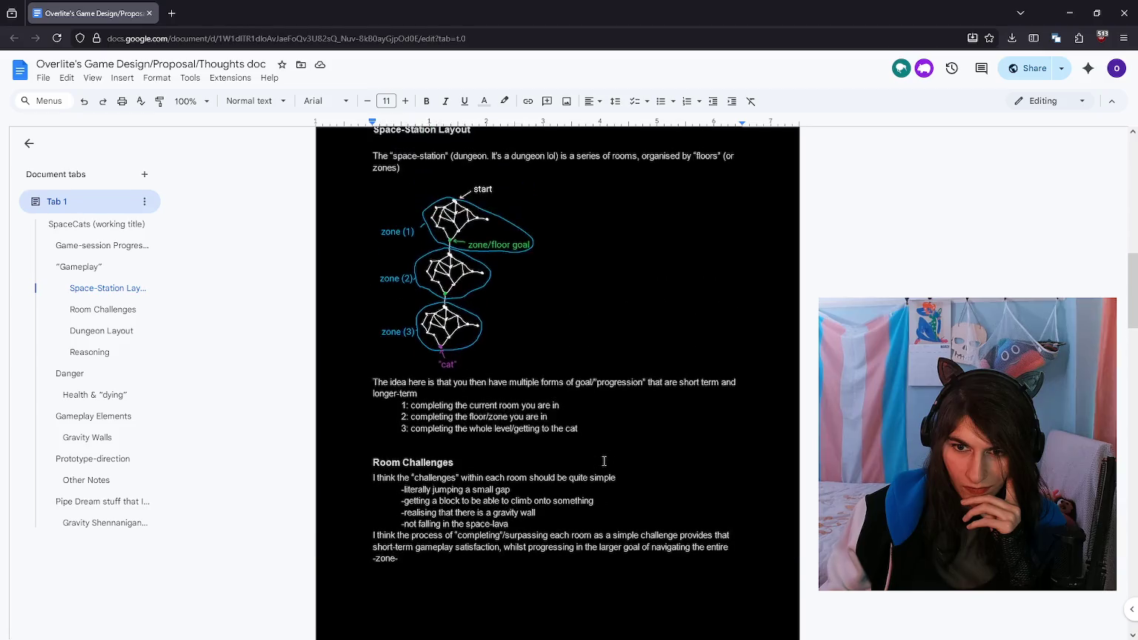
scroll(608, 464, up, 1)
scroll(609, 464, up, 1)
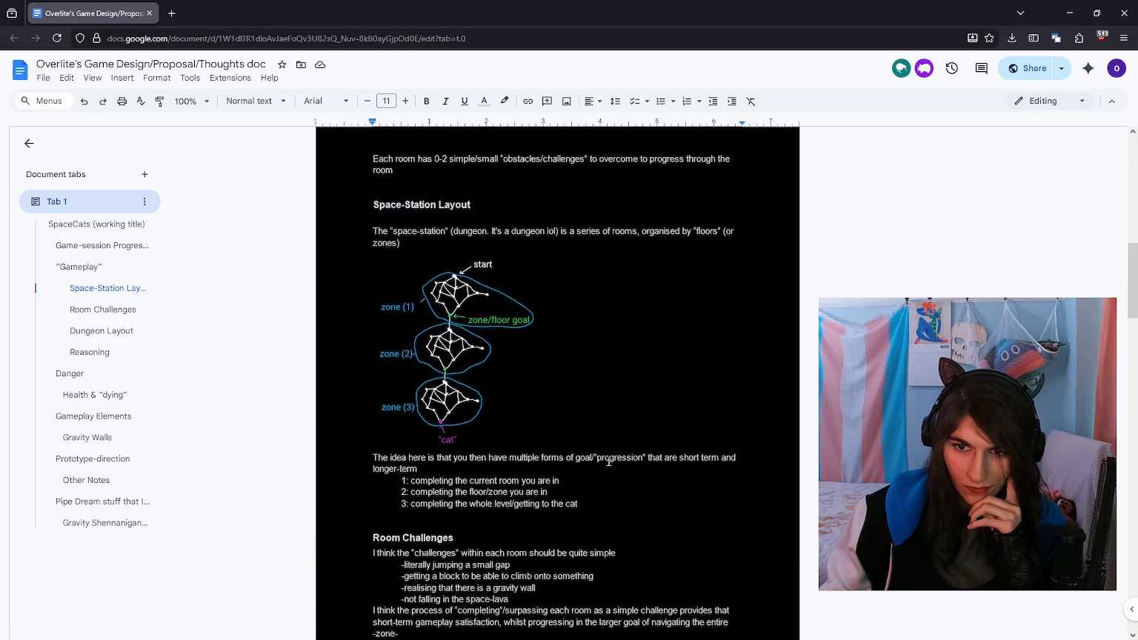
scroll(608, 461, up, 2)
scroll(608, 461, up, 1)
scroll(607, 459, up, 4)
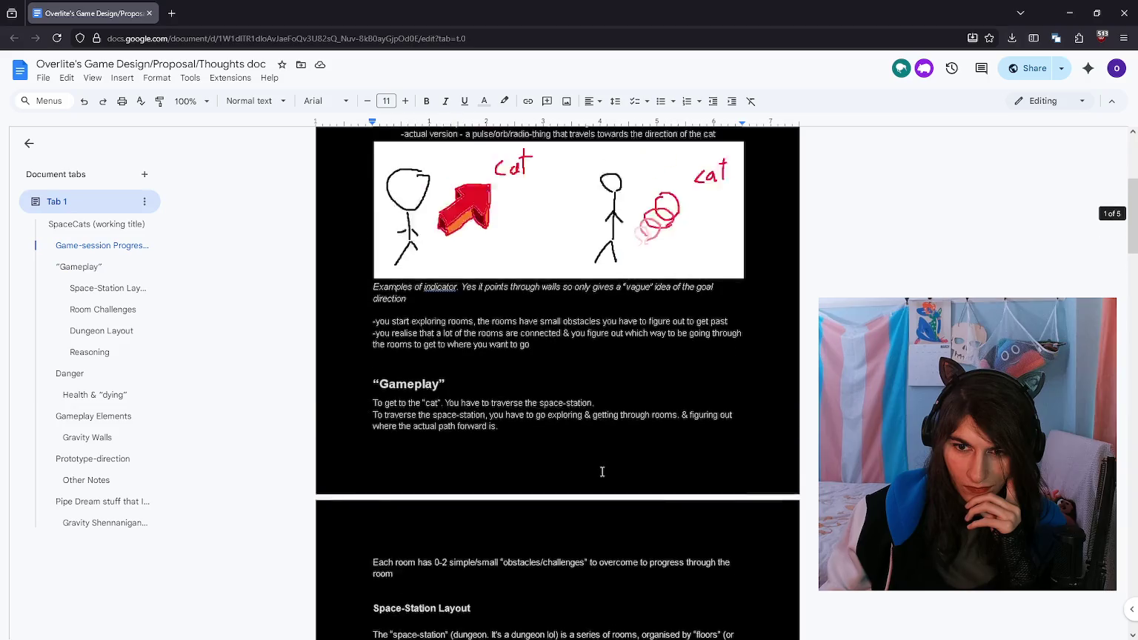
scroll(601, 472, up, 1)
scroll(604, 475, down, 8)
scroll(605, 475, down, 8)
scroll(605, 478, down, 8)
scroll(604, 481, down, 5)
scroll(604, 482, up, 2)
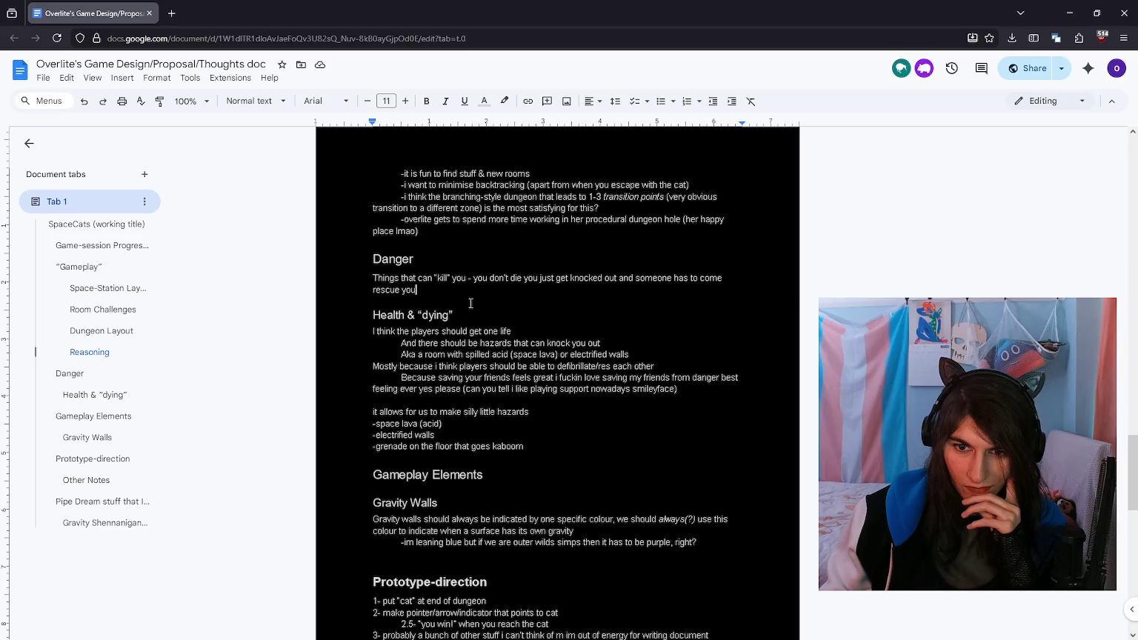
scroll(512, 355, down, 1)
scroll(540, 453, up, 1)
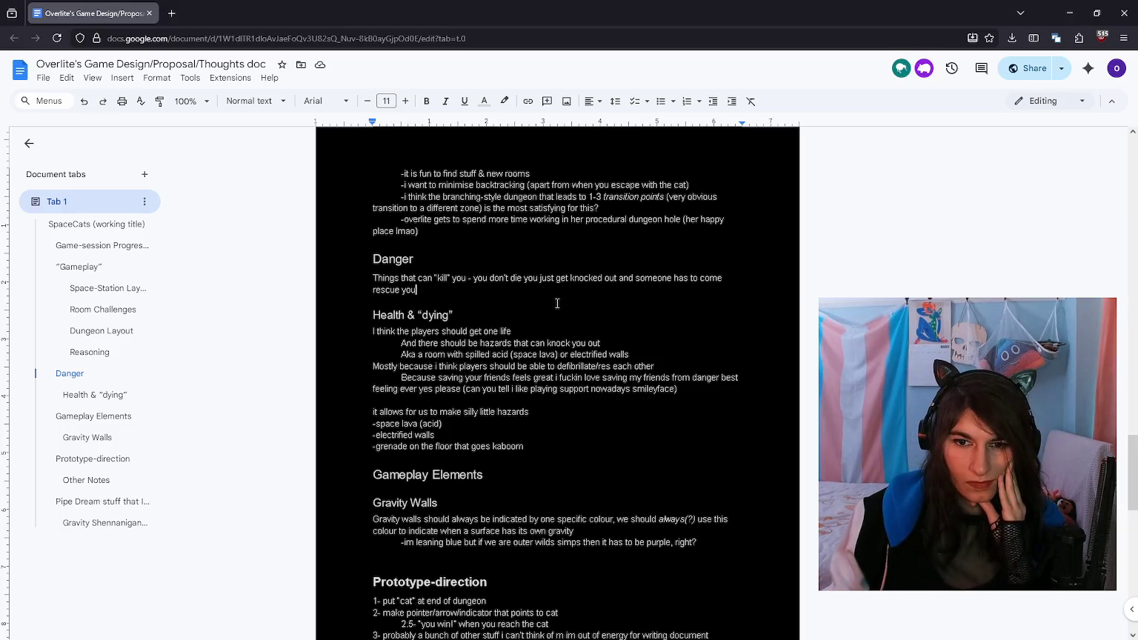
Step: Add the Danger line '-i think this basically adds to the "small obstacle" options we can have.'
key(Return)
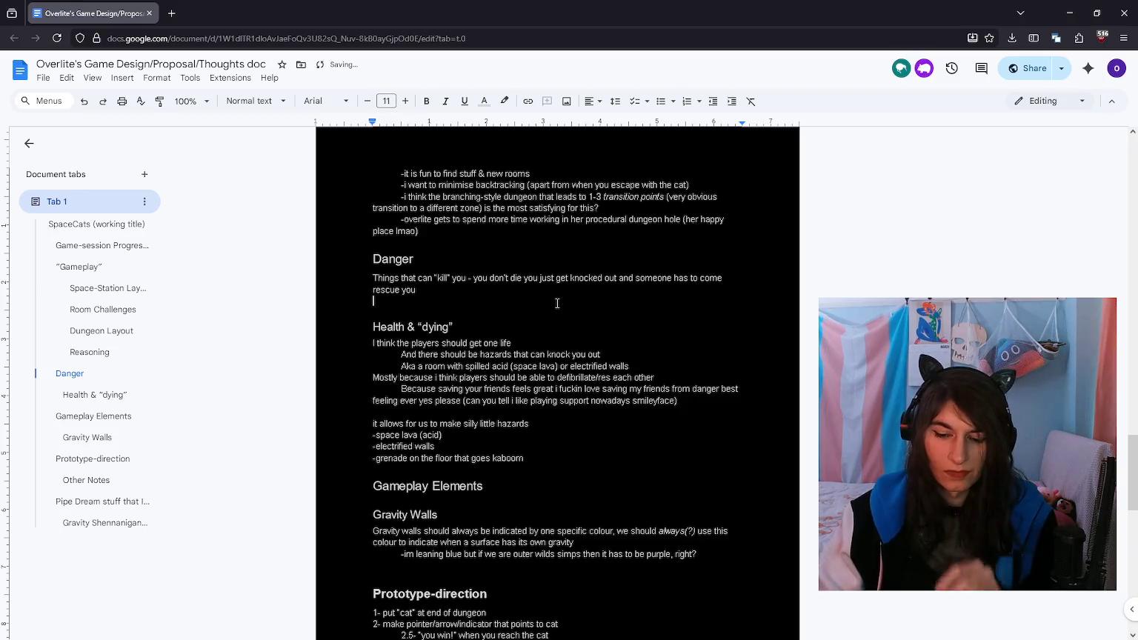
text(-m)
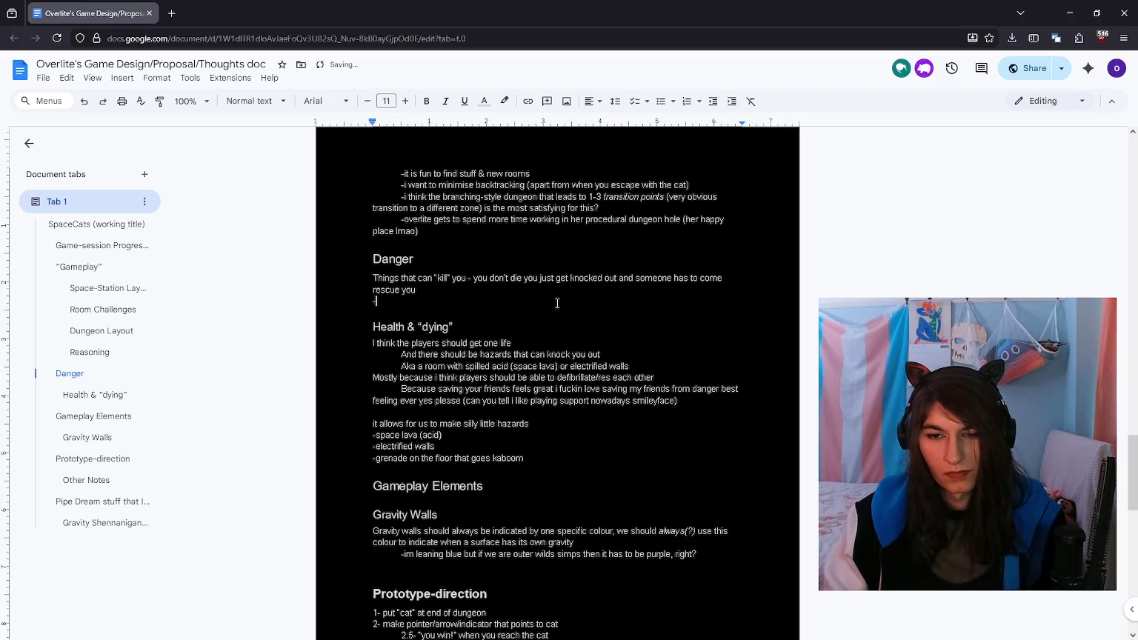
key(BackSpace)
text(i t)
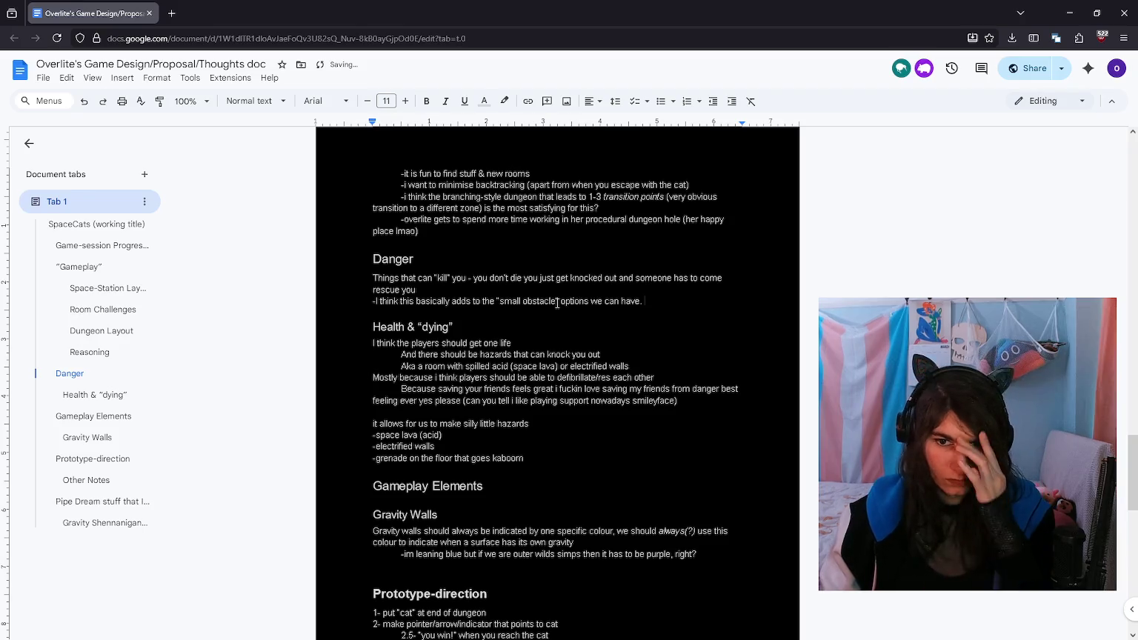
key(Down)
key(Down)
key(Down)
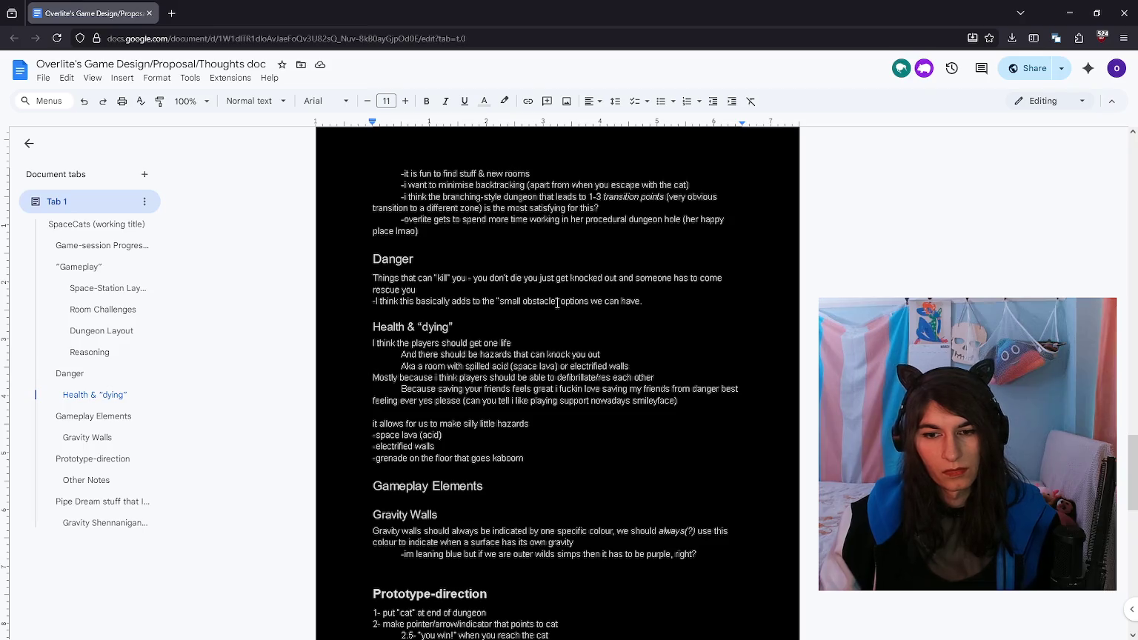
key(Return)
text(-funny turret that you disable with a button or by throwing something at it)
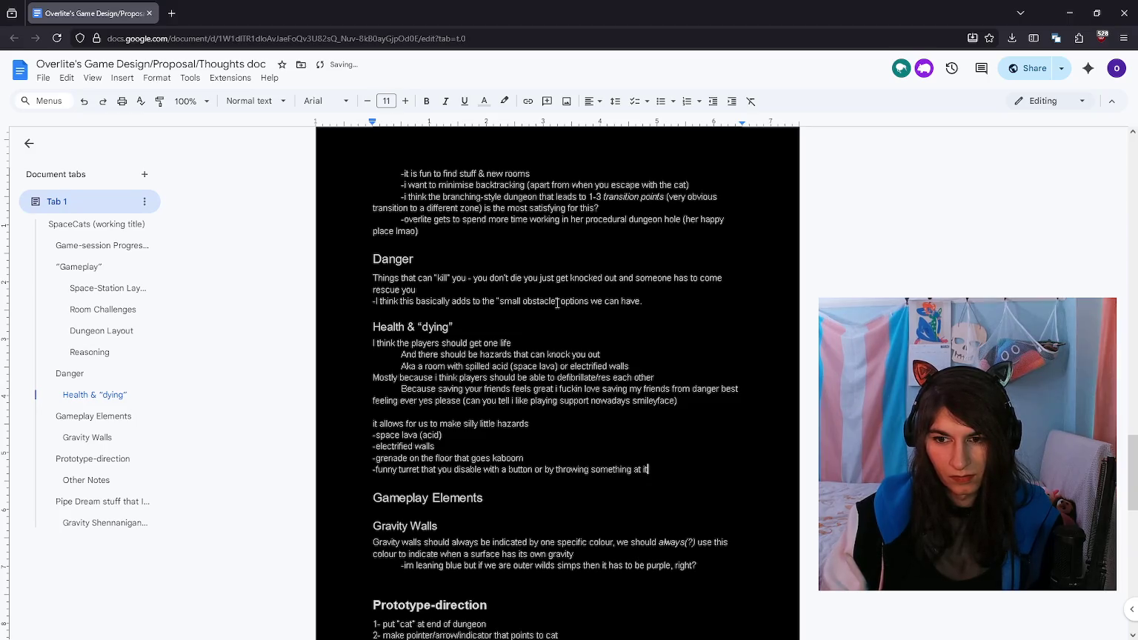
Step: End the turret hazard line with '(?)' and bring up the enclose.horse 'Day 66 – Ruined Bridge II' puzzle
text((?))
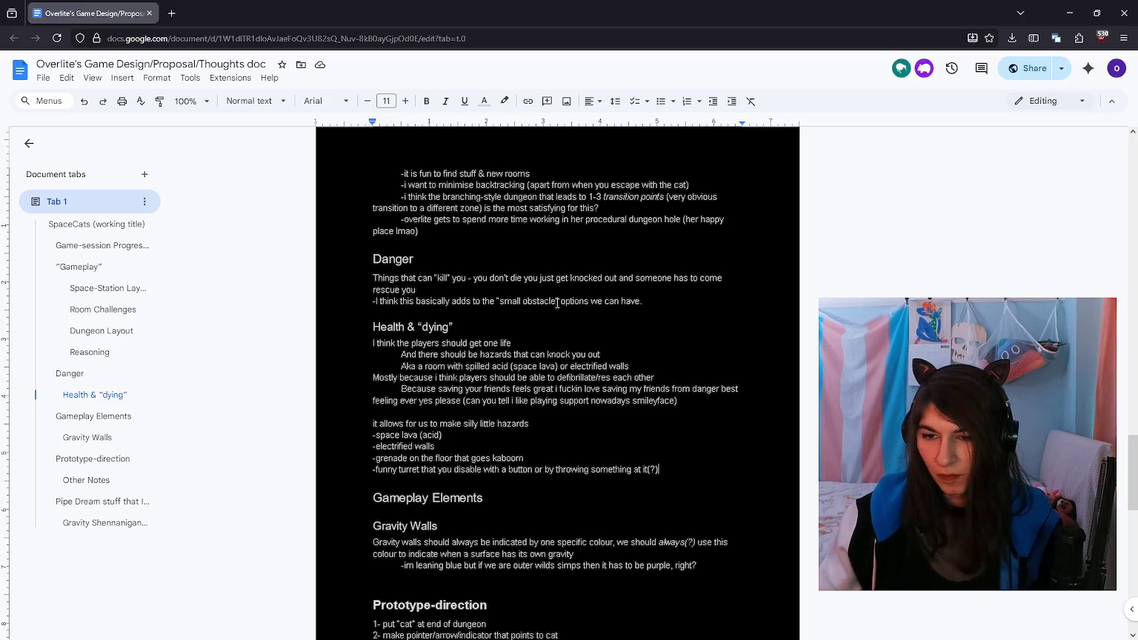
scroll(561, 346, down, 1)
scroll(561, 346, down, 1)
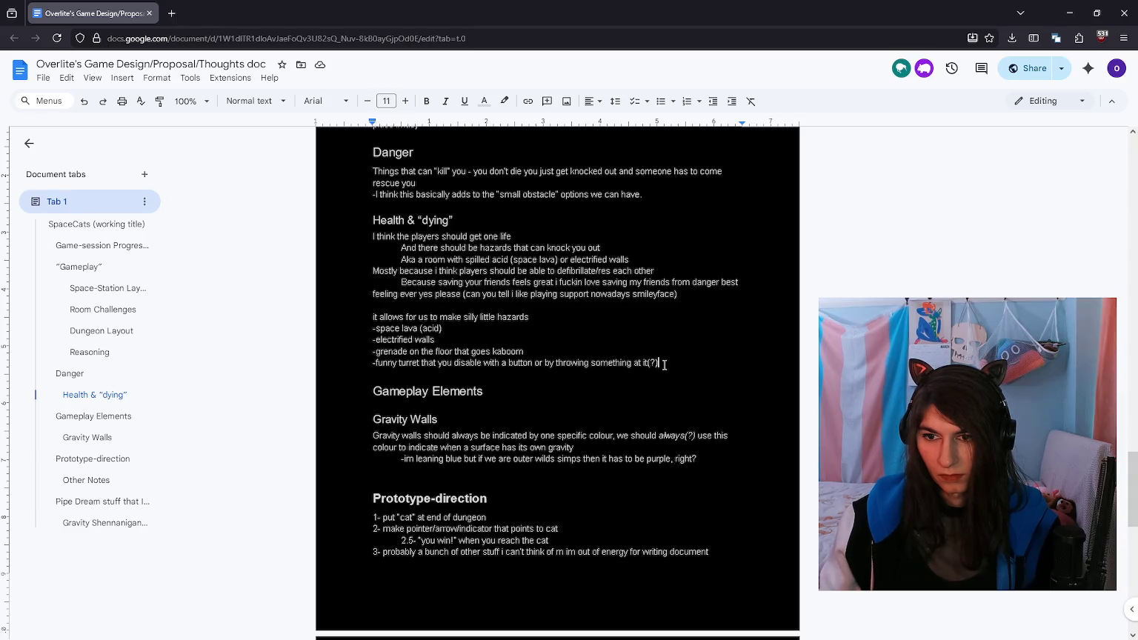
key(alt+Tab)
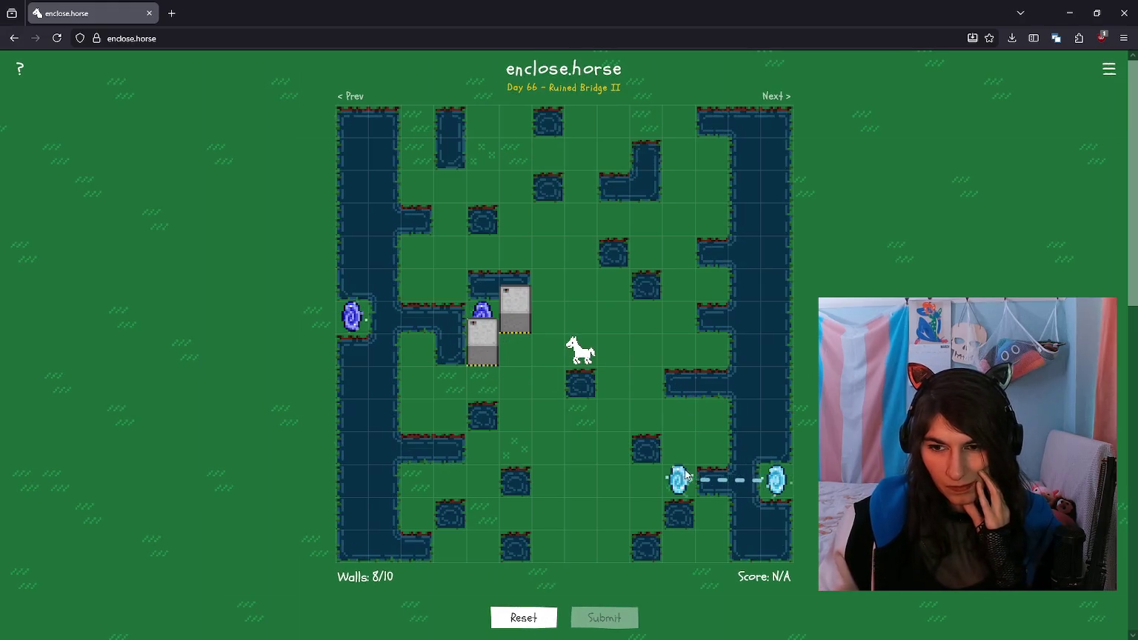
Step: Place walls by the lower-right portal and around the horse
click(636, 482)
click(679, 447)
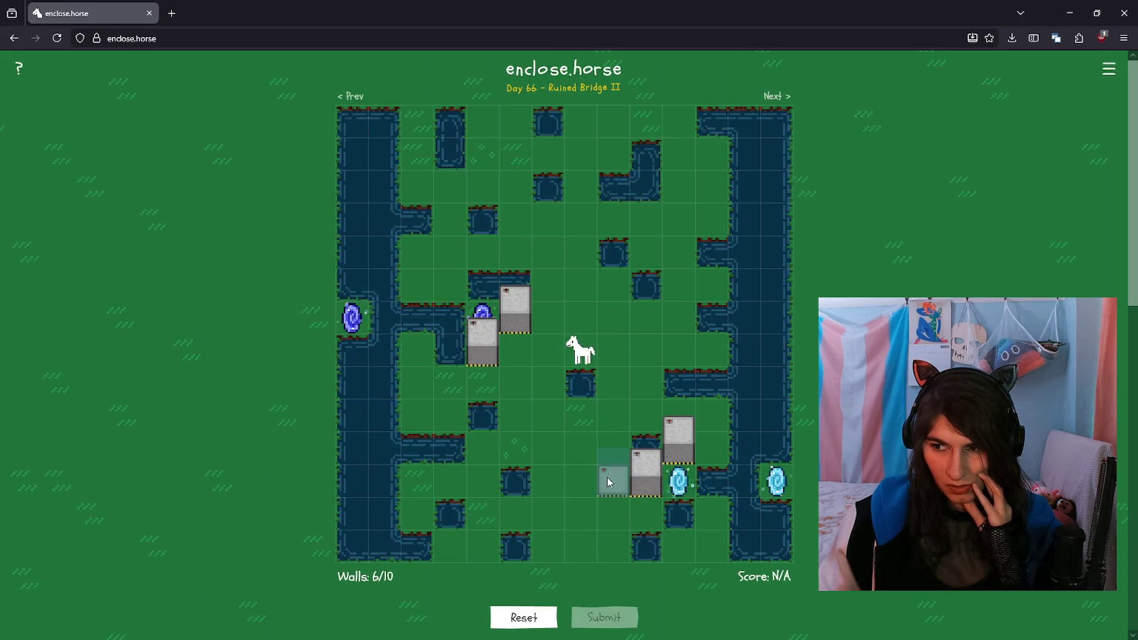
click(549, 347)
click(580, 312)
click(613, 350)
click(580, 317)
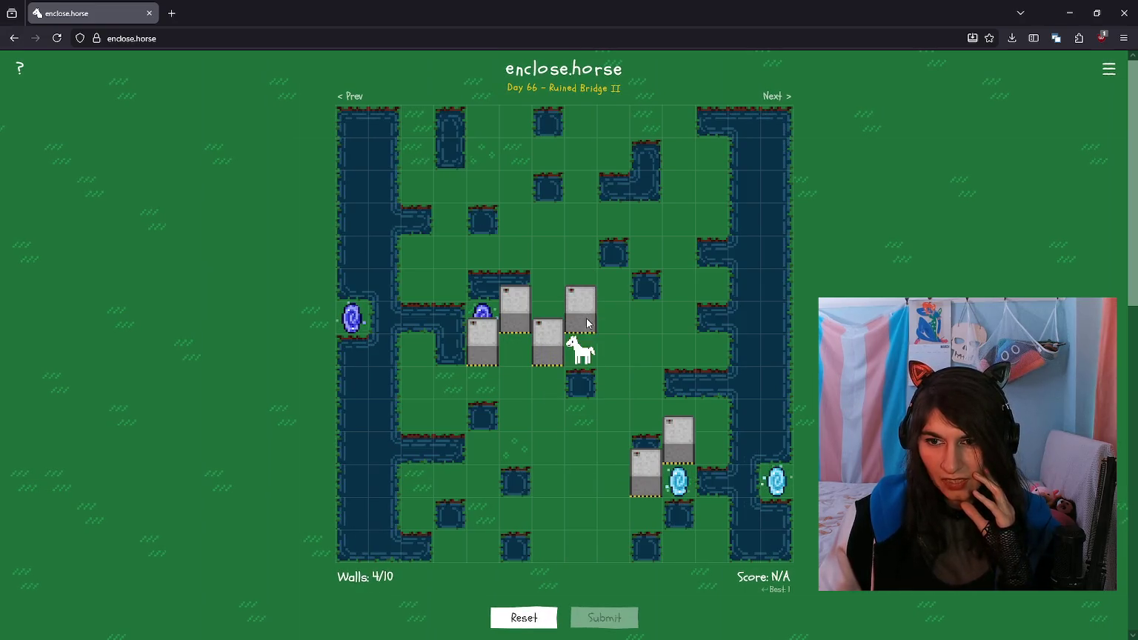
click(613, 317)
click(580, 277)
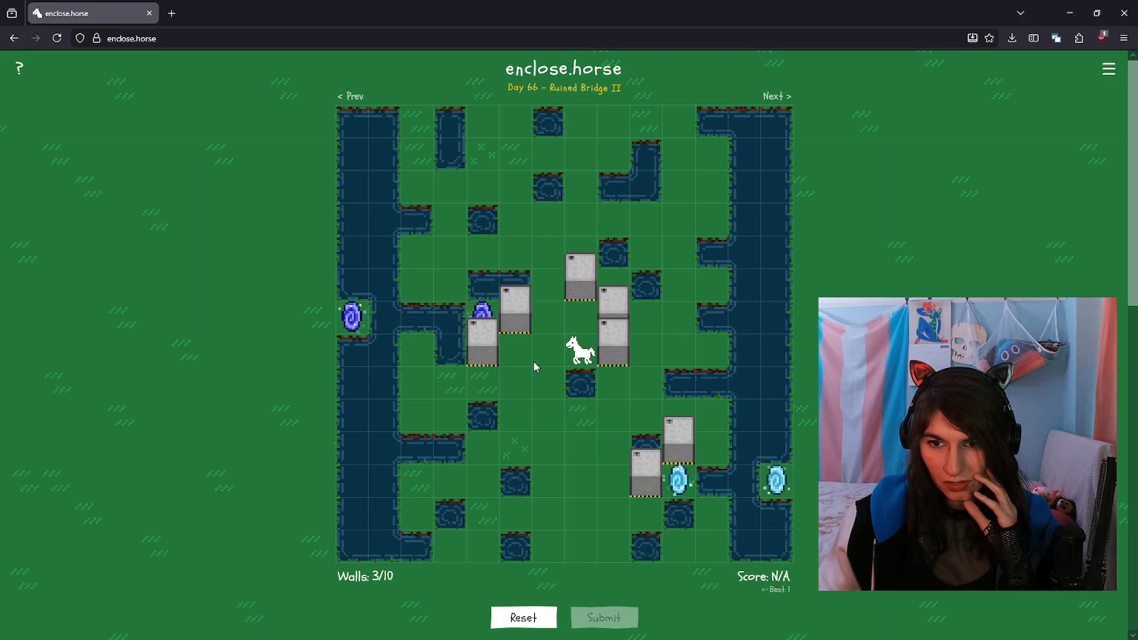
Step: Close a small pen tightly around the horse, scoring 5
click(548, 345)
click(547, 376)
click(518, 383)
click(548, 285)
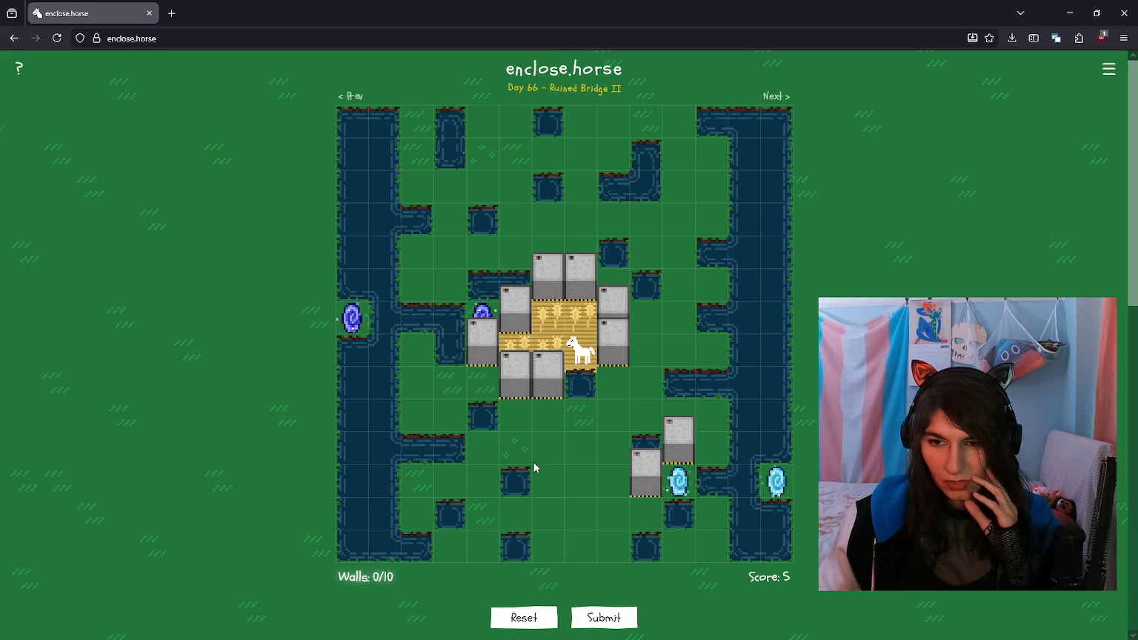
Step: Remove the small pen's walls from around the horse
click(524, 372)
click(547, 373)
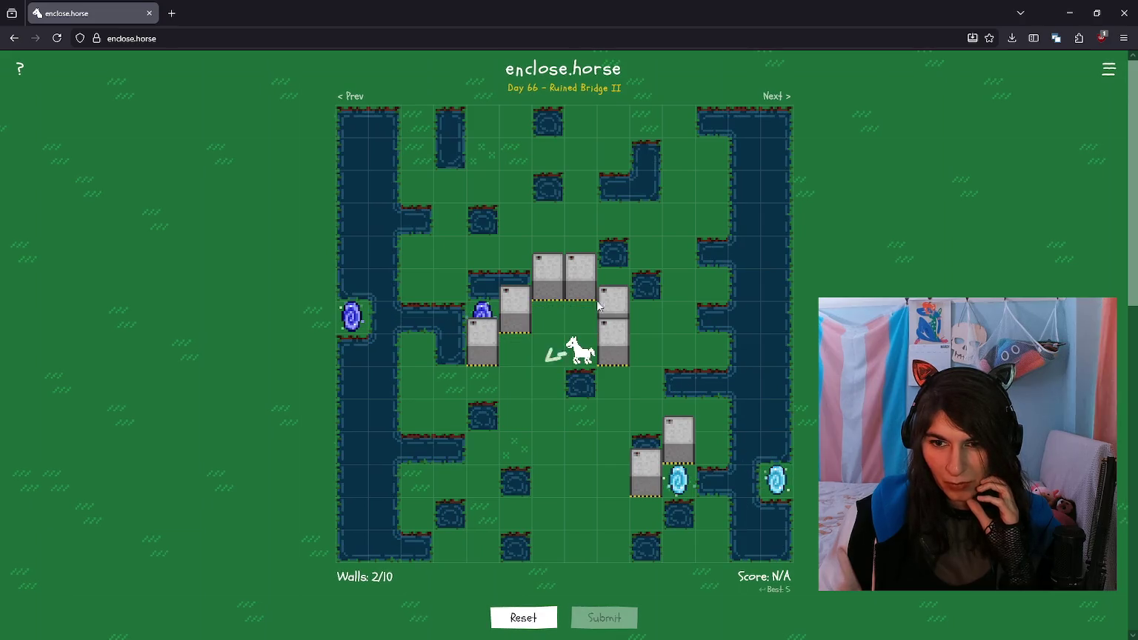
click(582, 286)
click(557, 283)
click(613, 304)
click(612, 338)
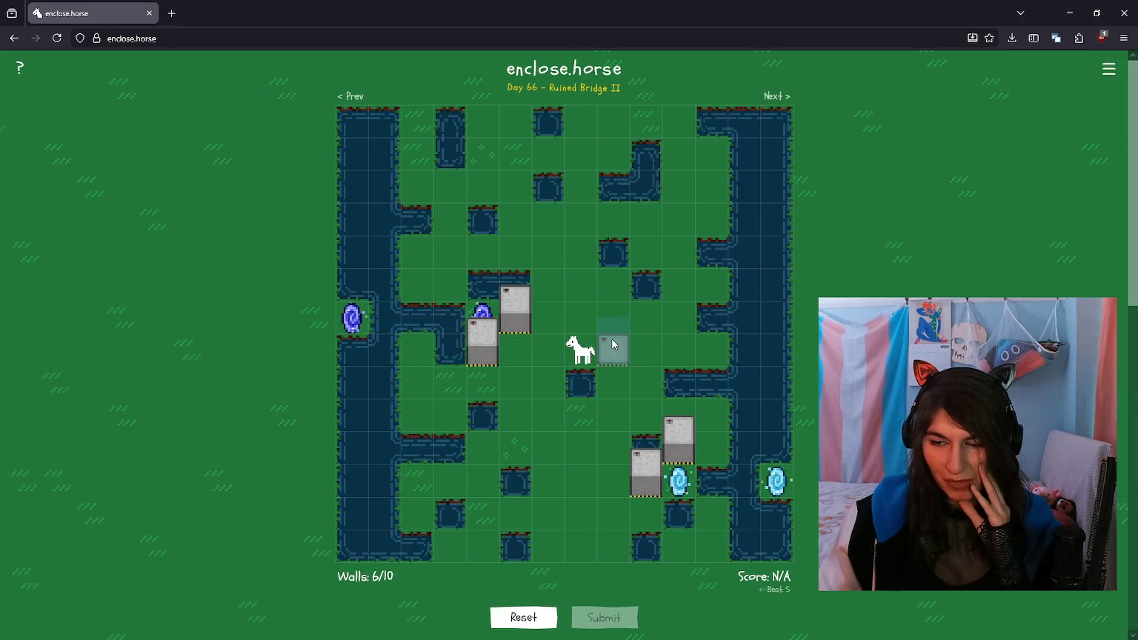
Step: Place walls across the top row and upper part of the map
click(681, 122)
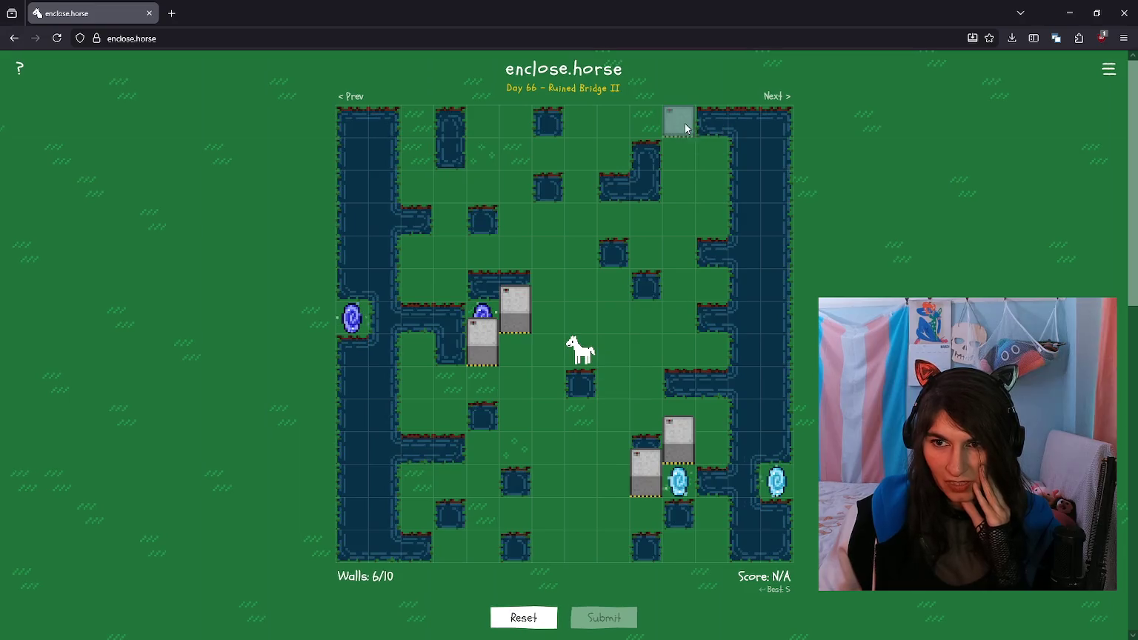
click(584, 169)
click(450, 185)
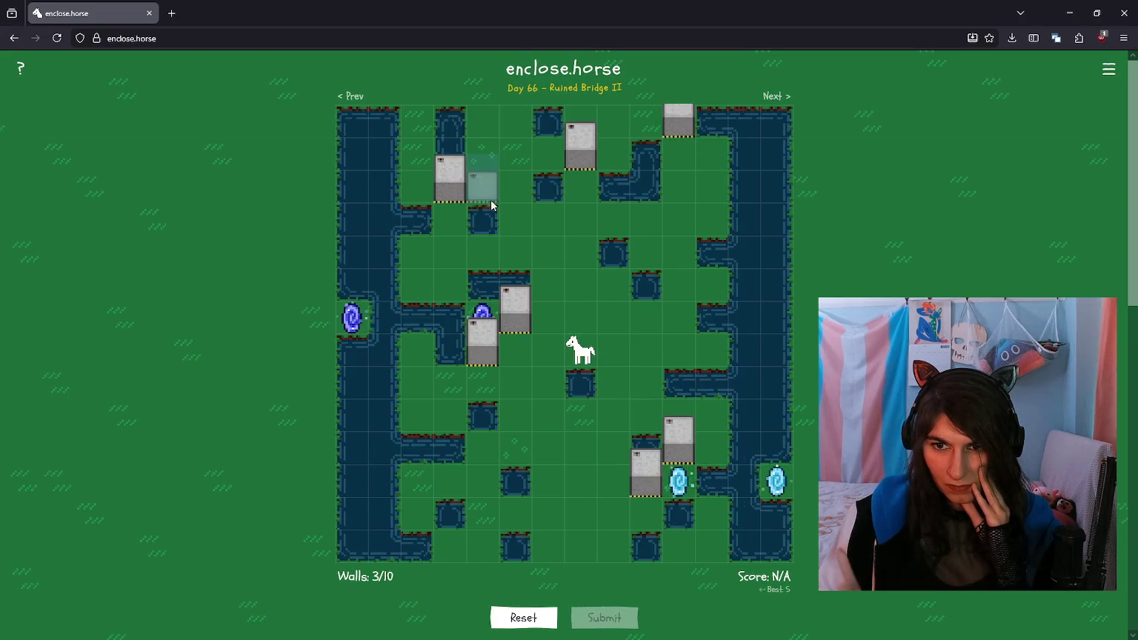
click(515, 186)
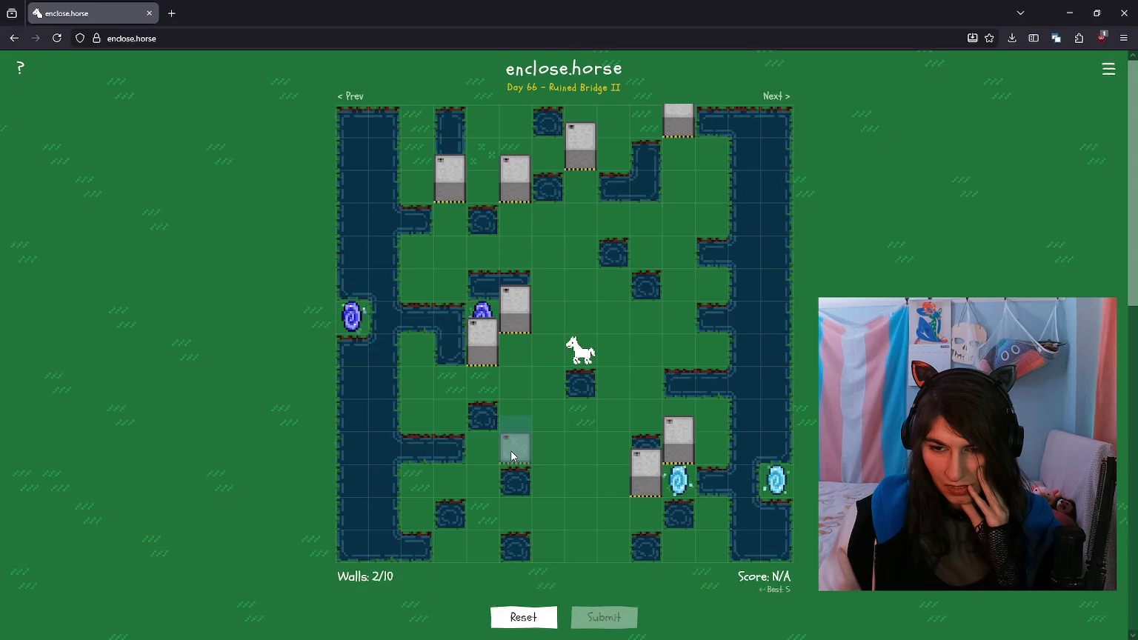
Step: Add a lower-left wall and shift the lower-right walls below the horse
click(493, 478)
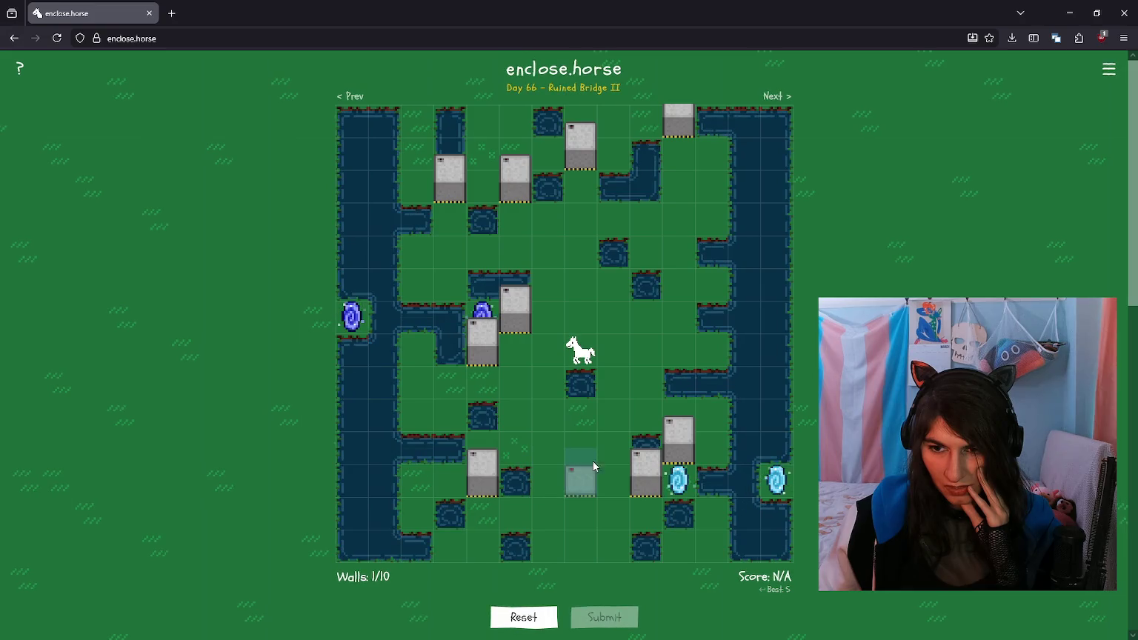
click(676, 442)
click(648, 412)
click(643, 478)
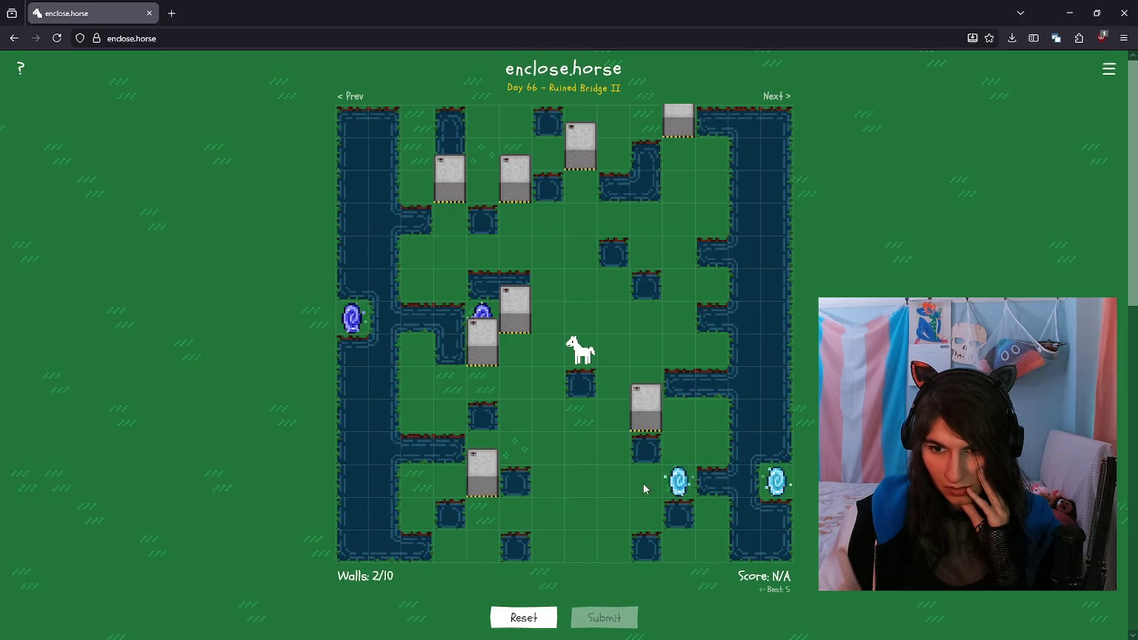
click(608, 444)
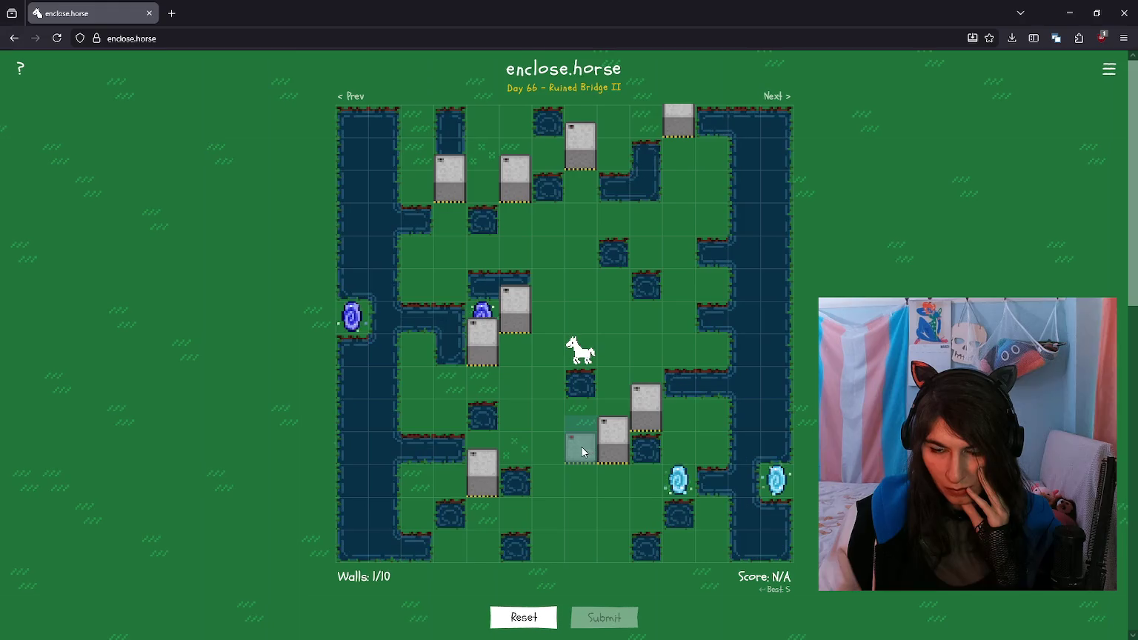
click(579, 446)
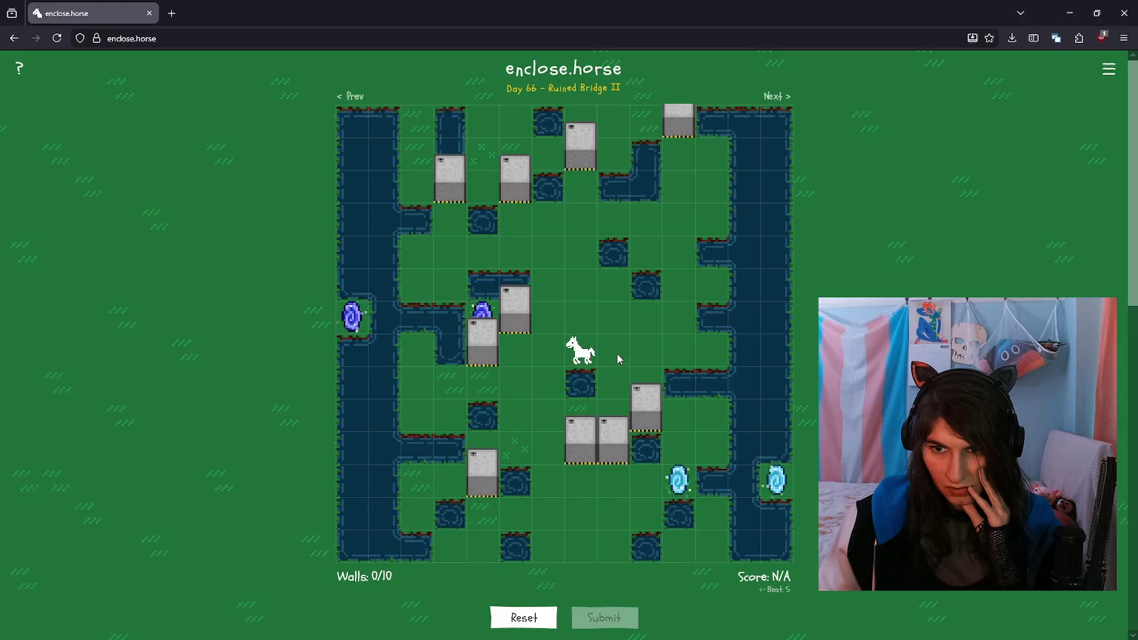
Step: Move the upper walls nearer the centre and seal the pen below the horse
click(519, 179)
click(541, 245)
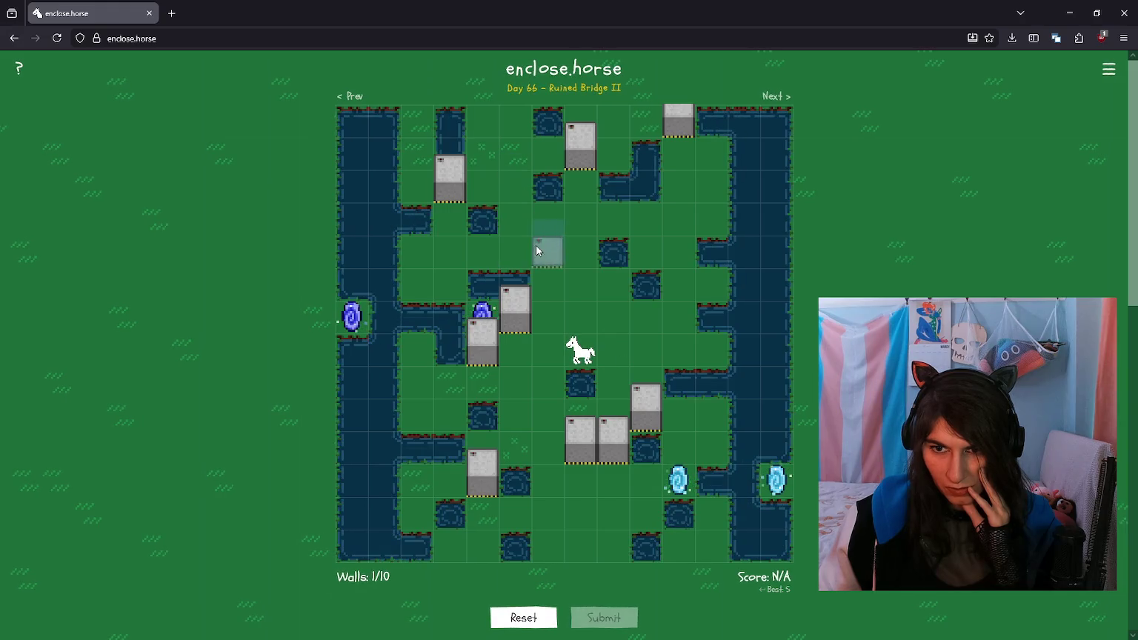
click(574, 155)
click(580, 217)
click(679, 130)
click(672, 256)
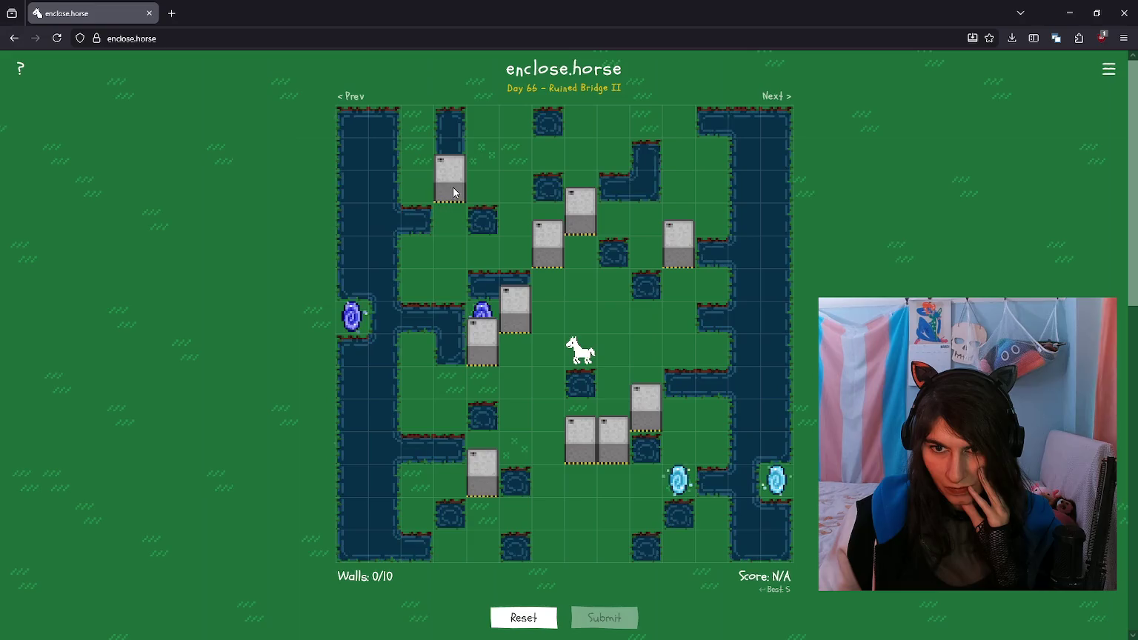
click(450, 187)
click(552, 448)
Step: Reposition the lower-left and lower-right walls outward to enlarge the pen
click(482, 471)
click(490, 519)
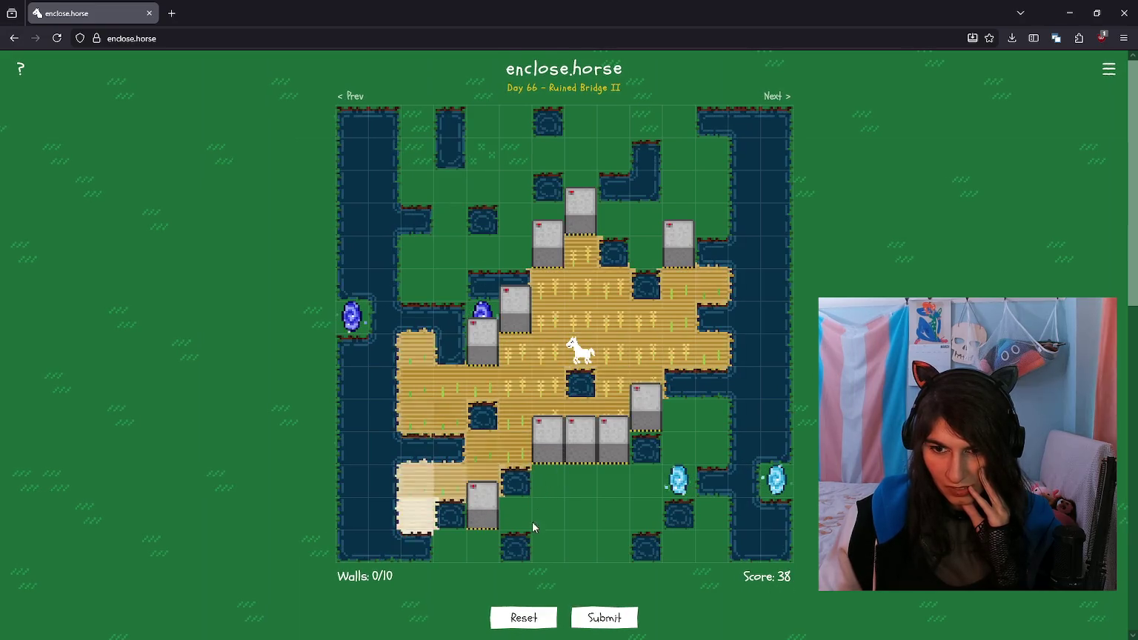
click(655, 426)
click(679, 438)
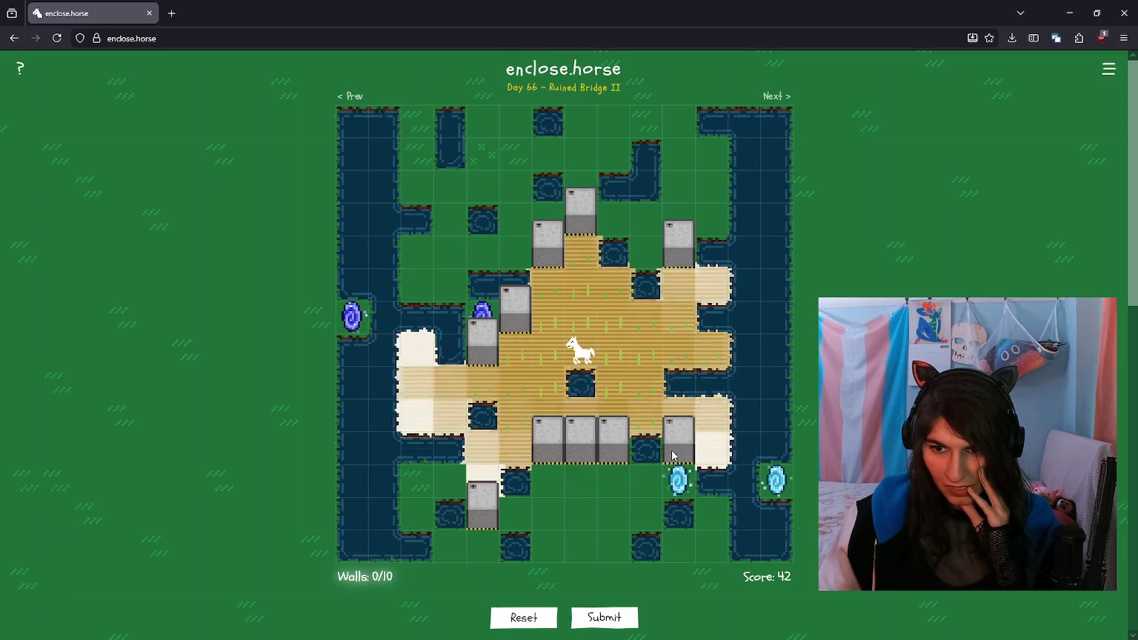
click(618, 448)
click(635, 479)
click(631, 471)
click(623, 460)
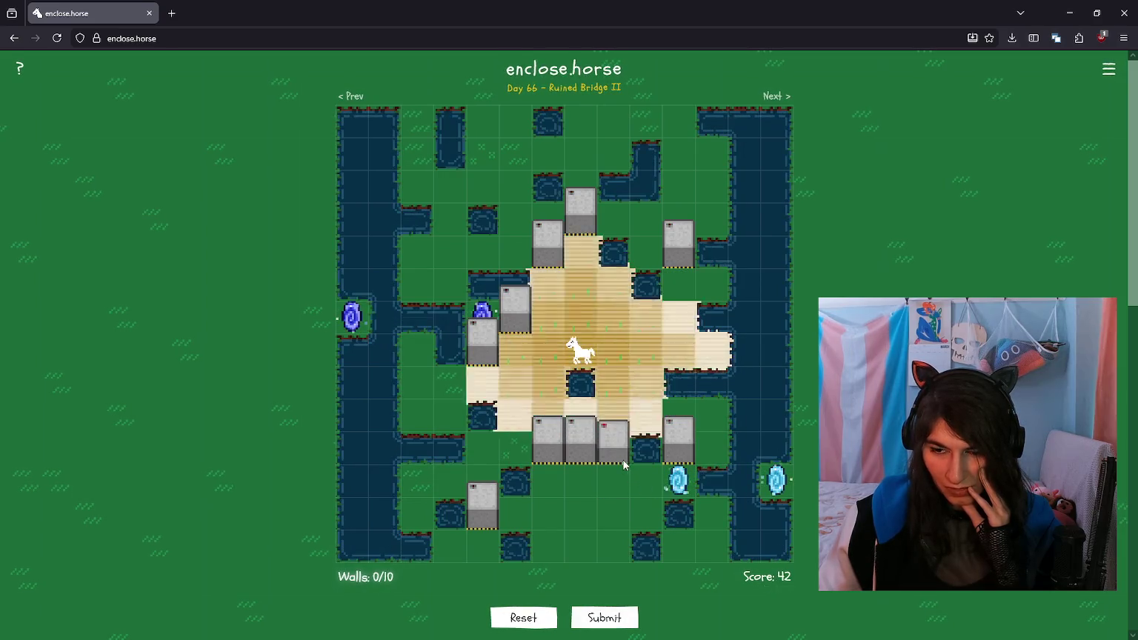
Step: Push the bottom walls to the map edge and add a top-row wall, reaching 59
click(617, 453)
click(615, 478)
click(581, 445)
click(586, 500)
click(550, 452)
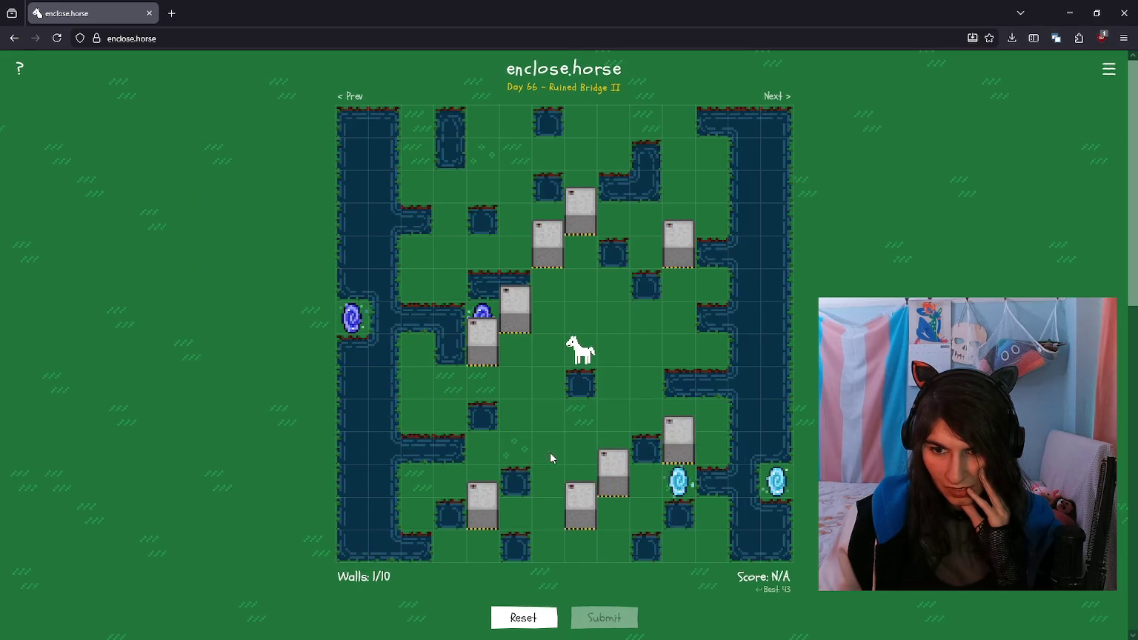
click(552, 541)
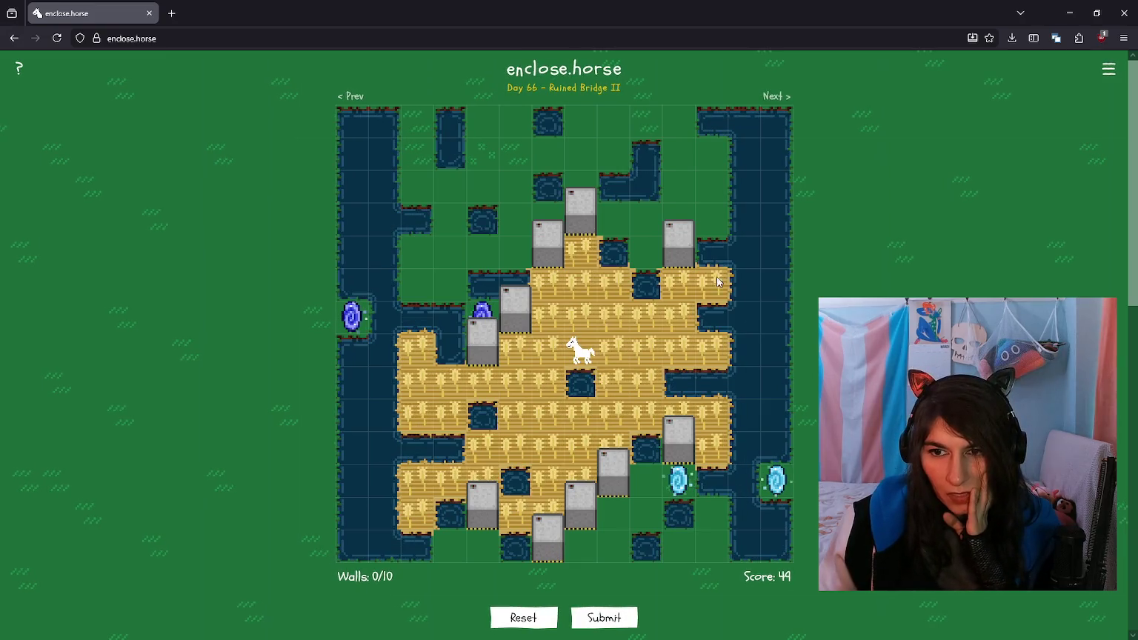
click(676, 255)
click(675, 125)
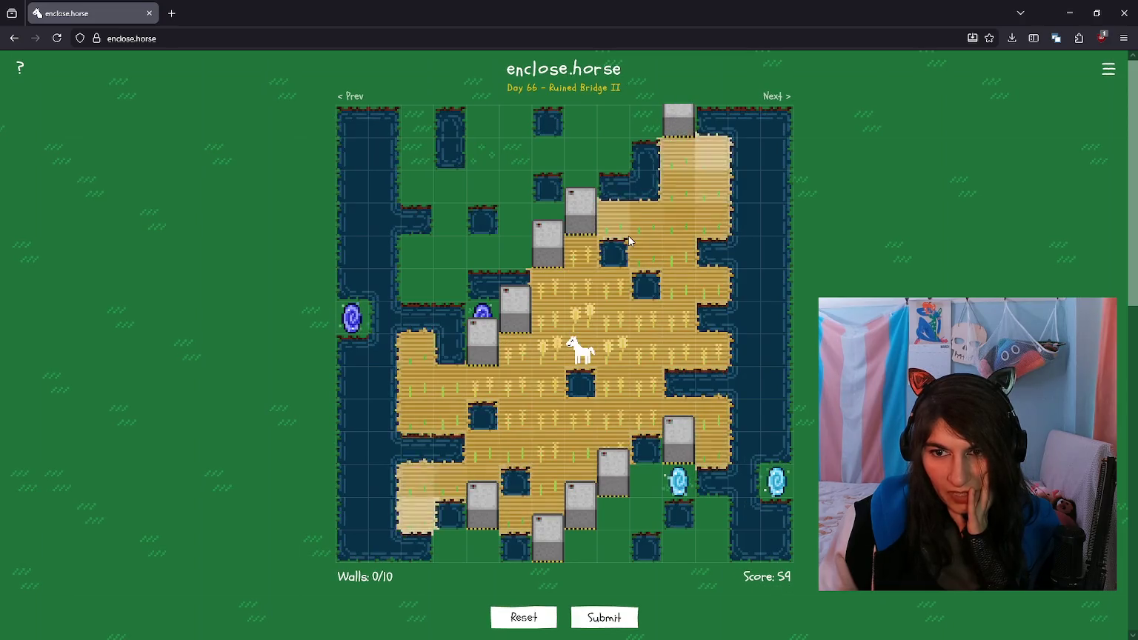
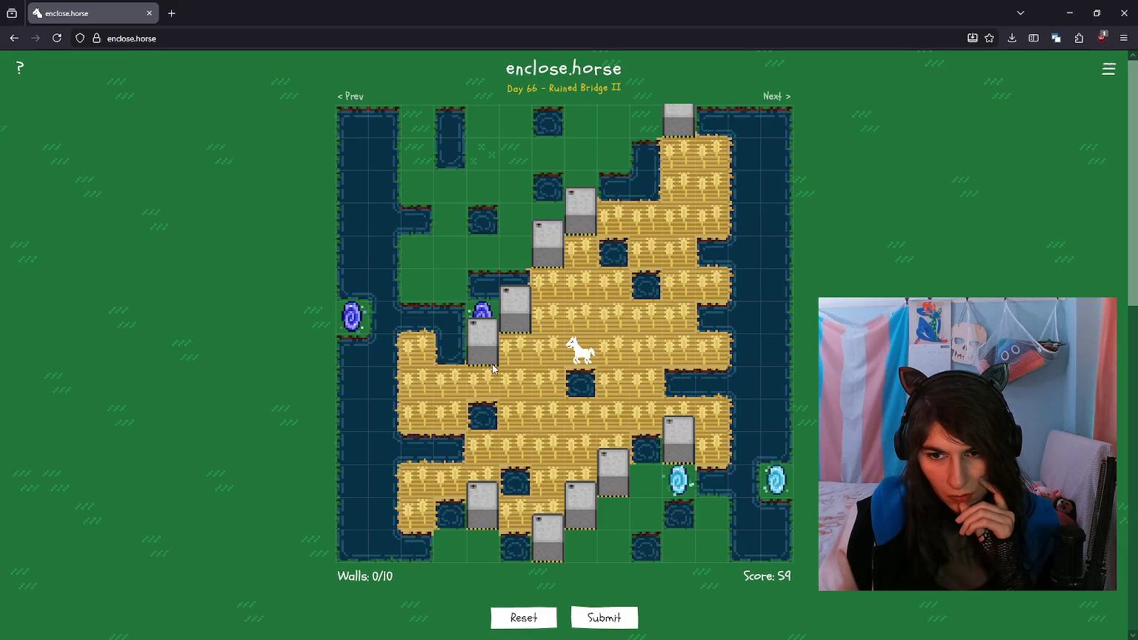
Step: Clear the walls covering the portal, relocate walls around the horse and remove the two lowest walls
click(547, 416)
click(500, 362)
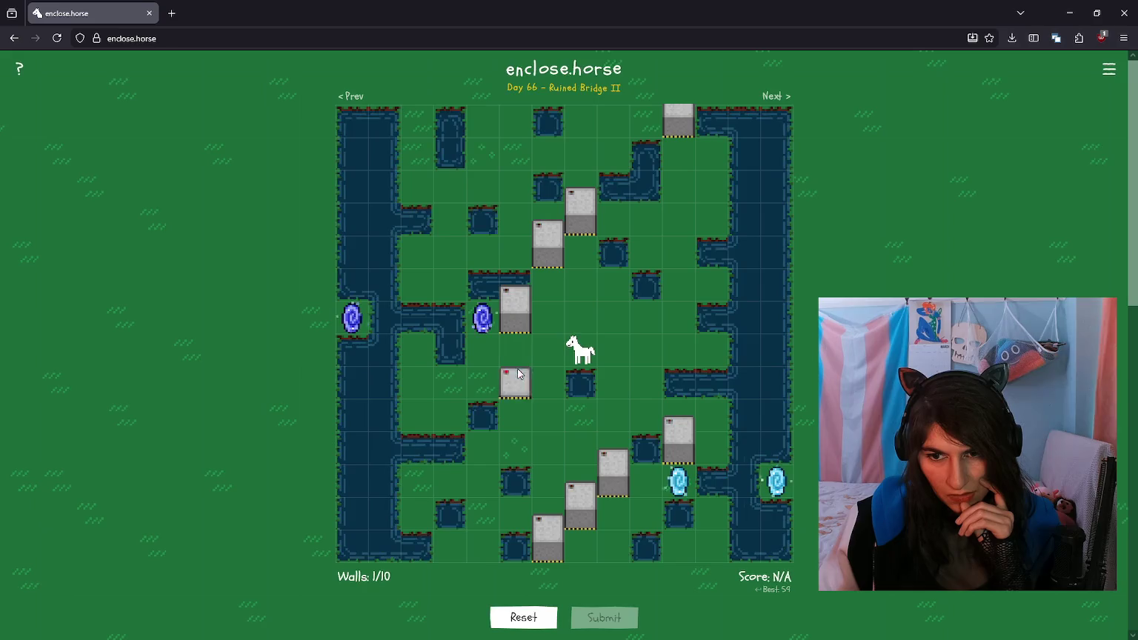
click(545, 385)
click(561, 552)
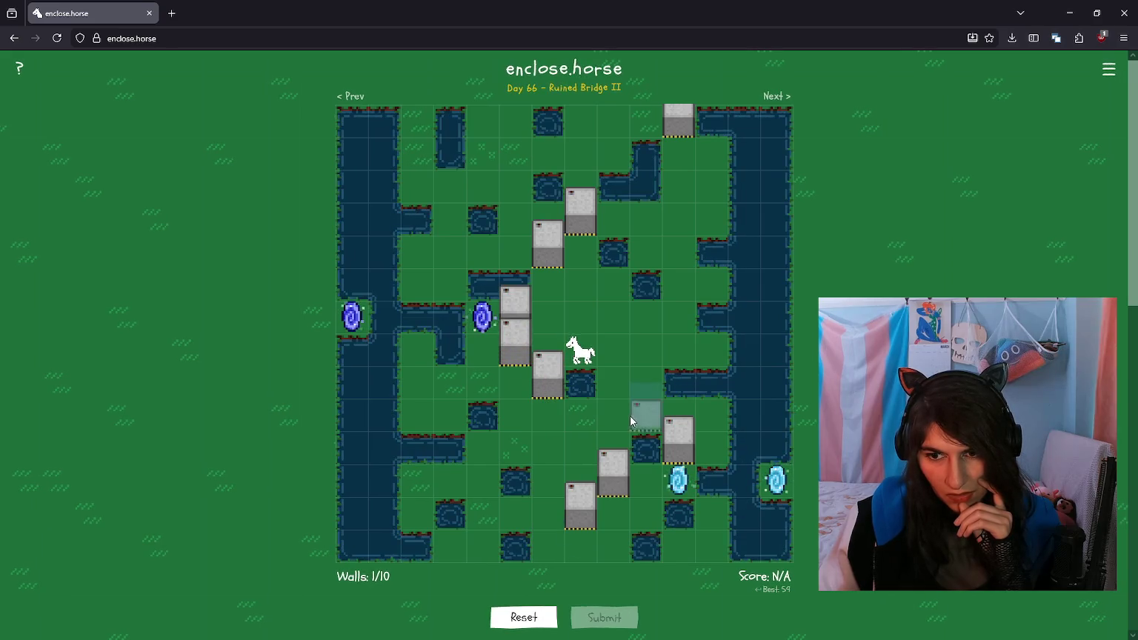
click(615, 409)
click(581, 515)
click(613, 478)
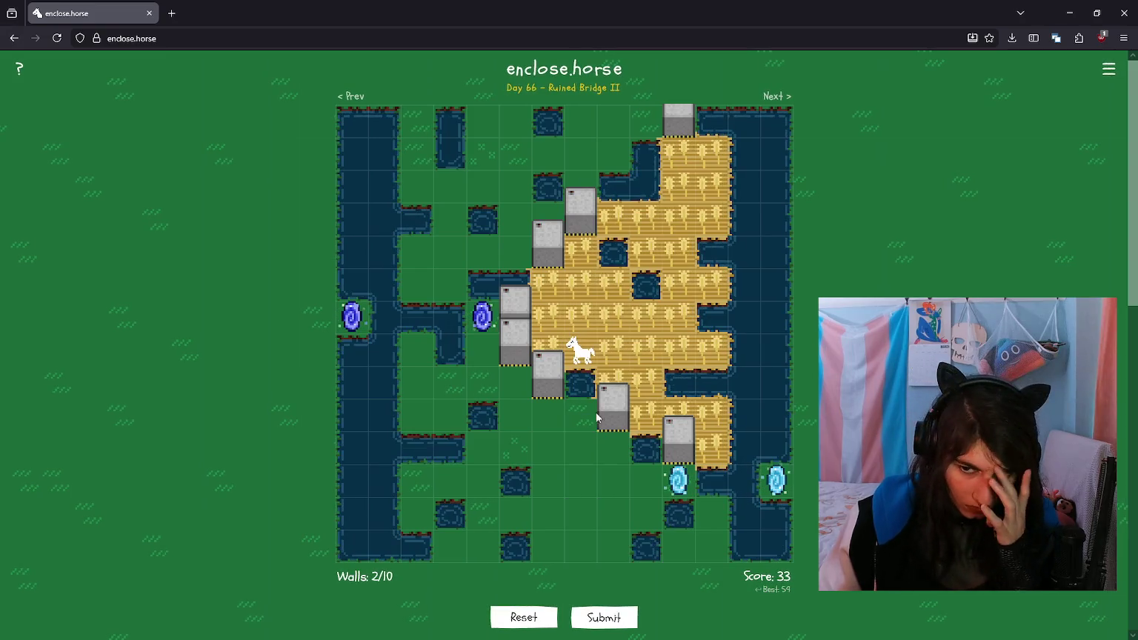
Step: Shift the portal-side wall and move it back, then clear the upper walls
mouse_move(482, 317)
click(480, 334)
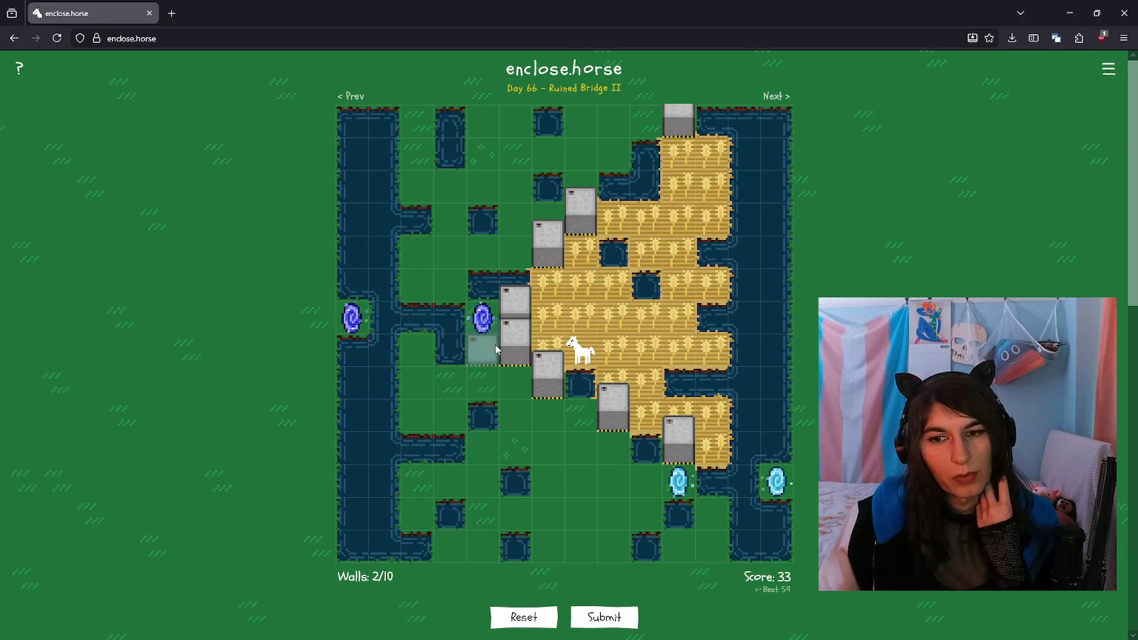
click(508, 341)
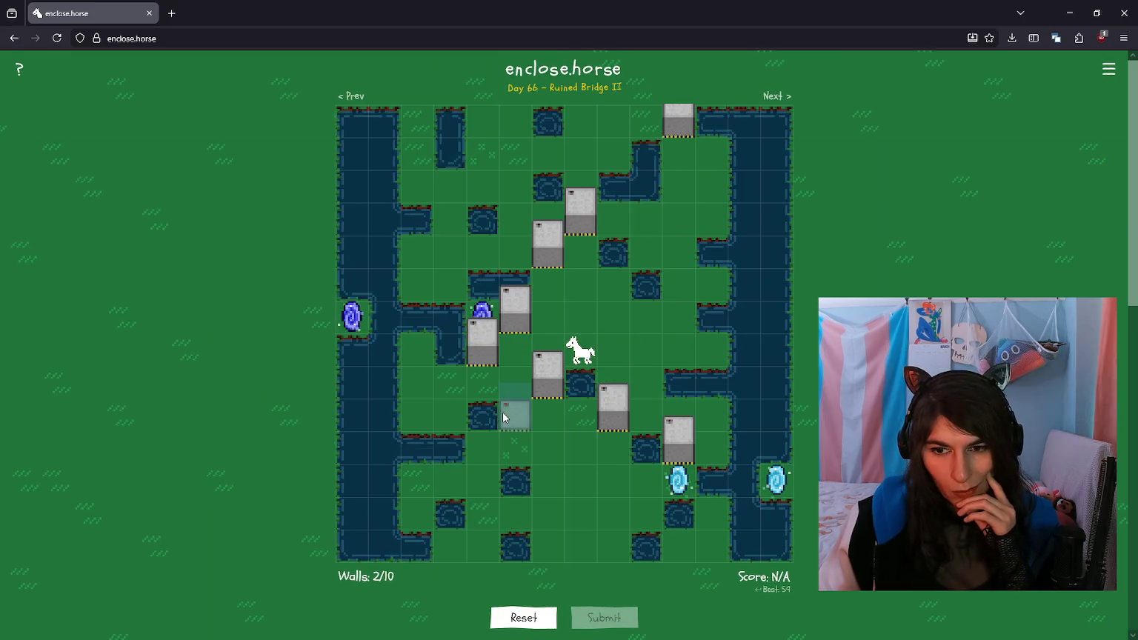
click(483, 341)
click(515, 337)
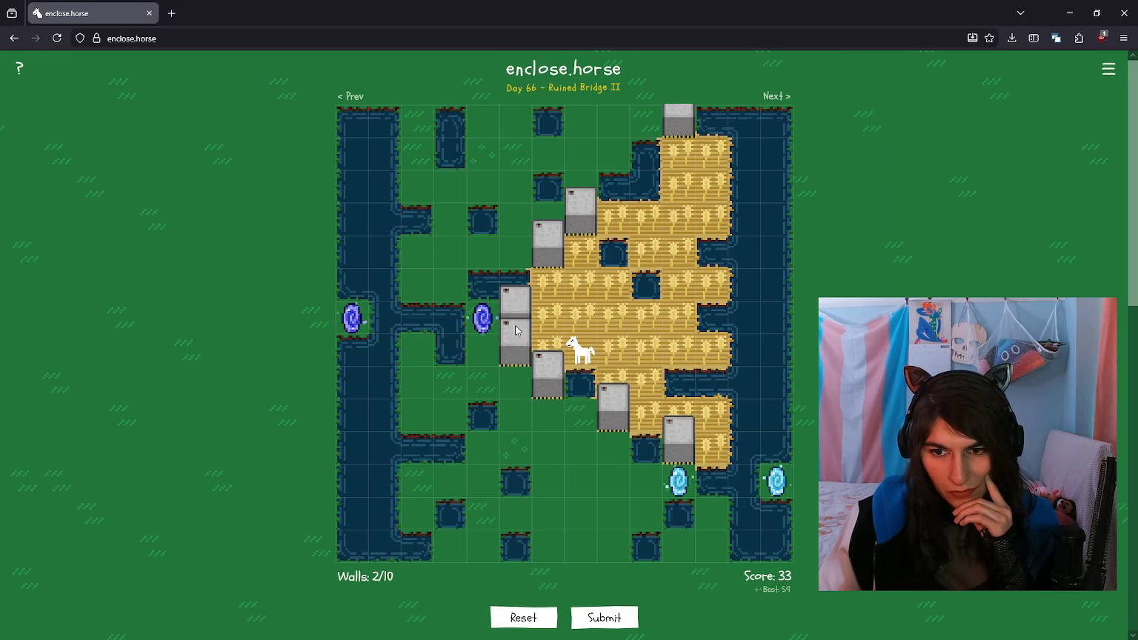
click(581, 211)
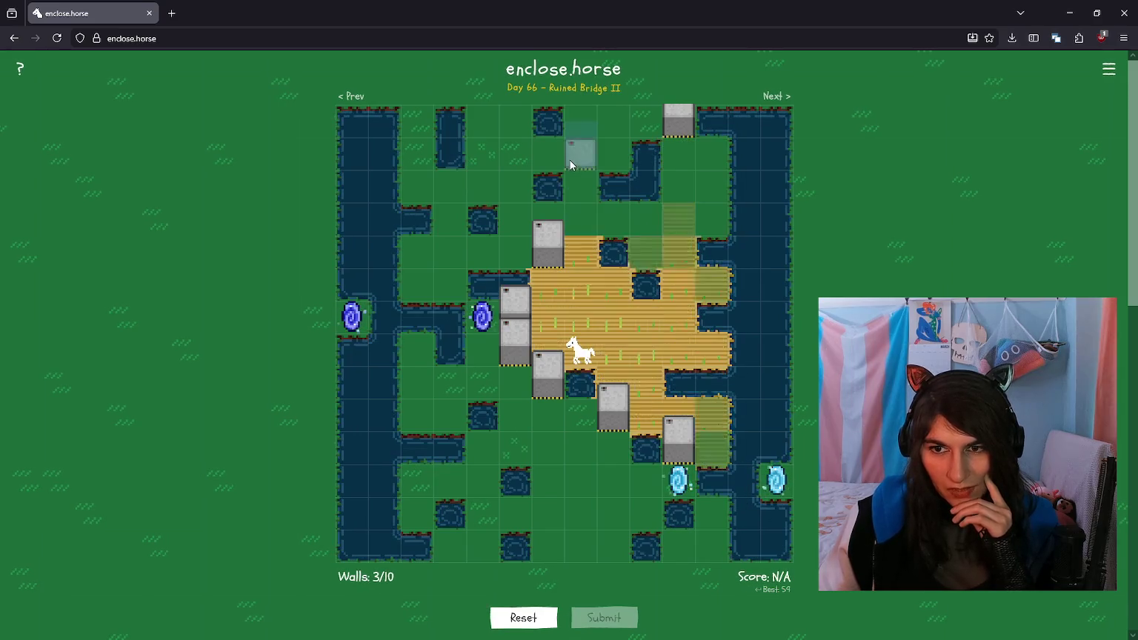
click(580, 146)
click(548, 244)
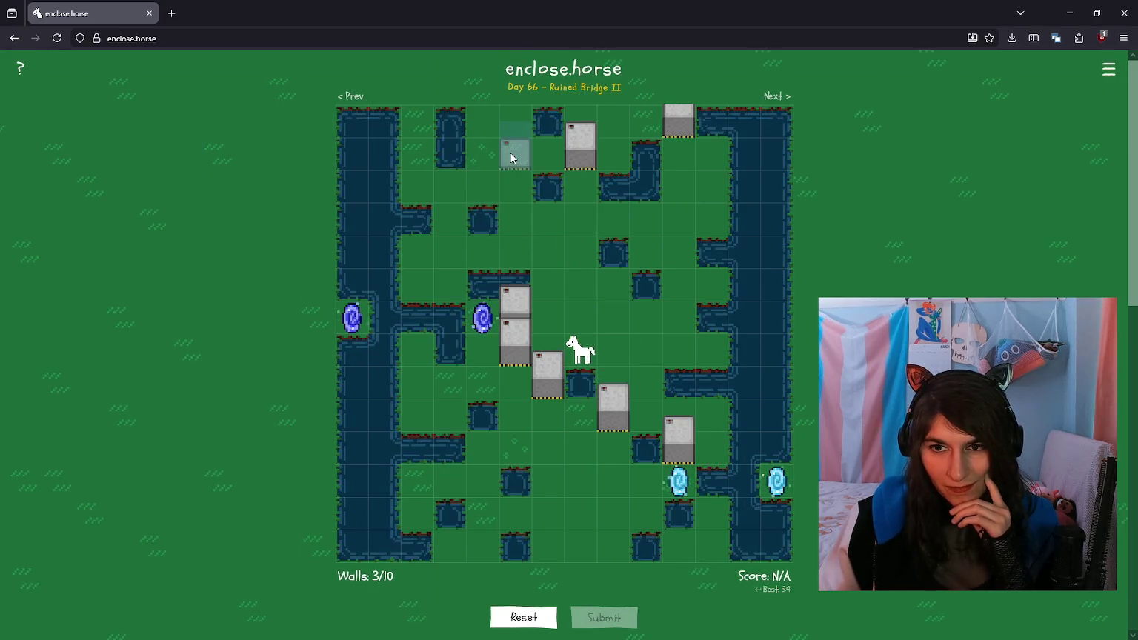
Step: Wall off the top row around the horse after testing and removing one wall
click(514, 180)
click(443, 187)
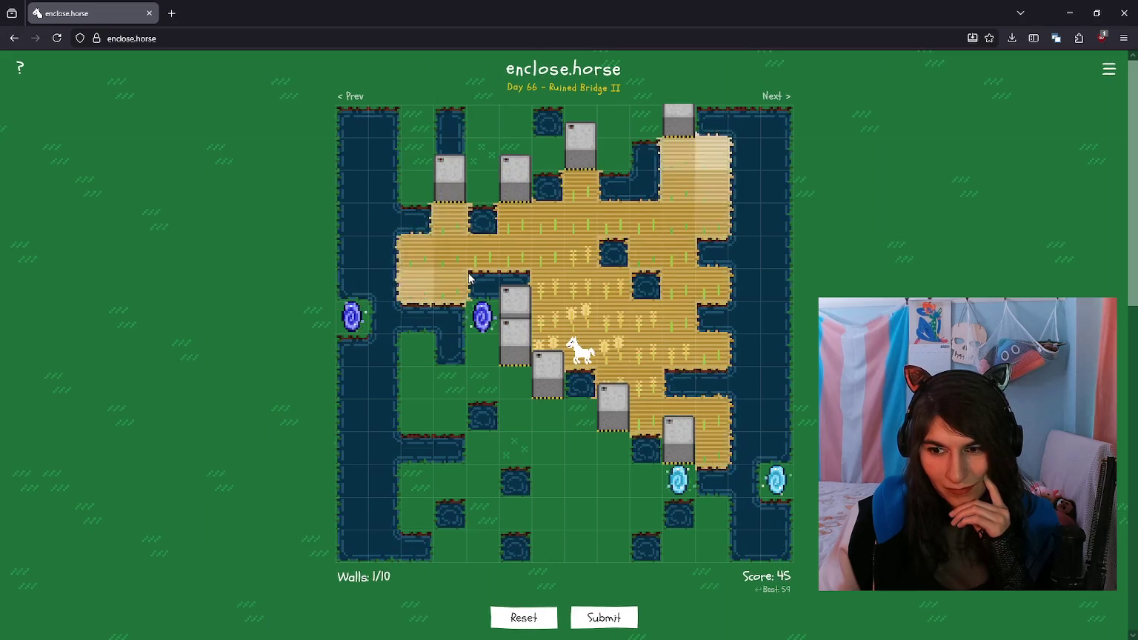
click(440, 183)
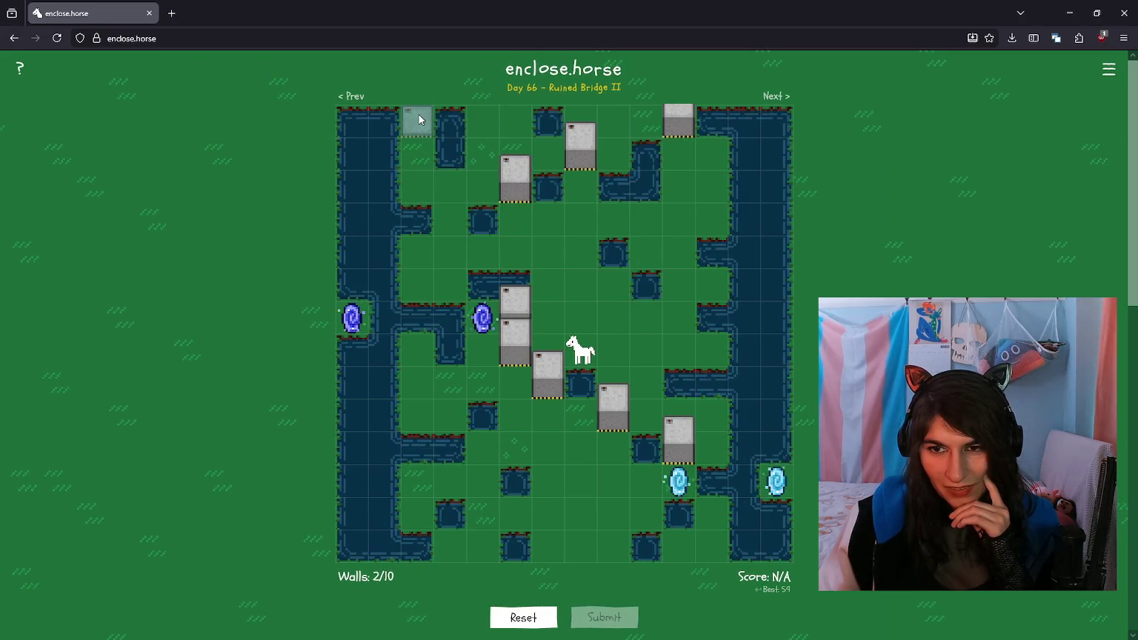
click(510, 184)
click(482, 120)
click(516, 120)
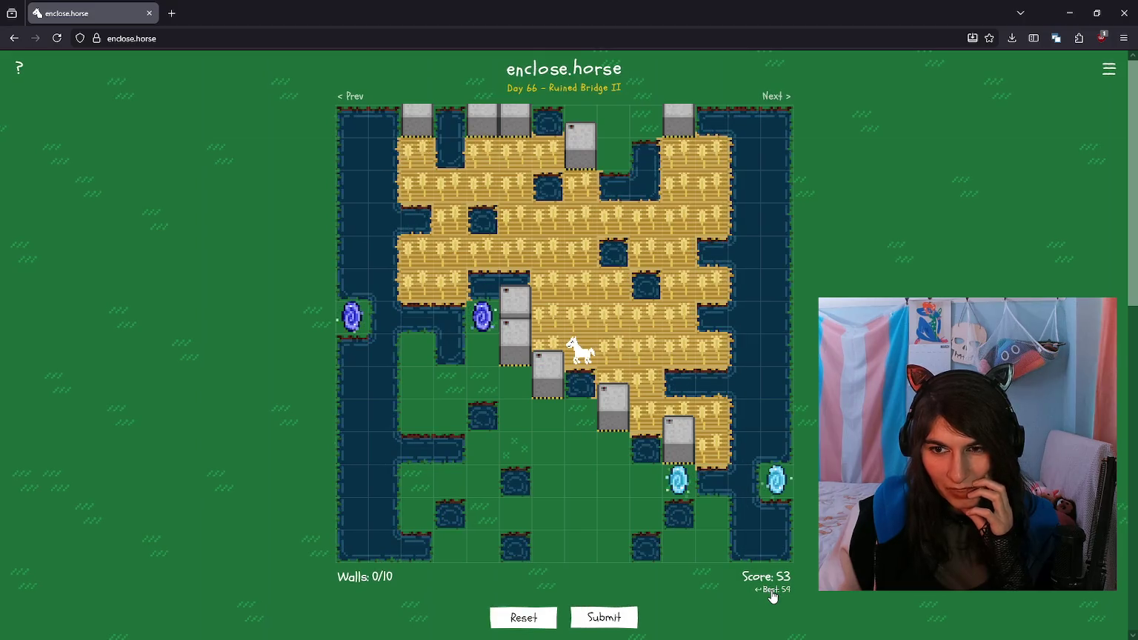
Step: Rearrange the top walls to enlarge the enclosure
click(418, 126)
click(450, 182)
click(482, 122)
click(515, 184)
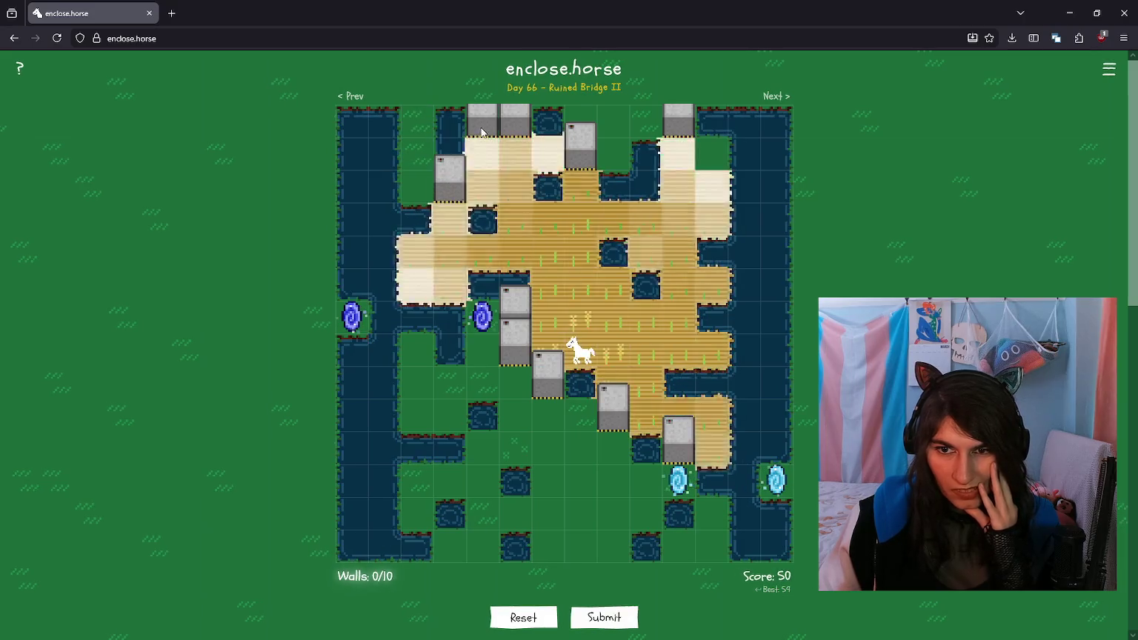
click(519, 125)
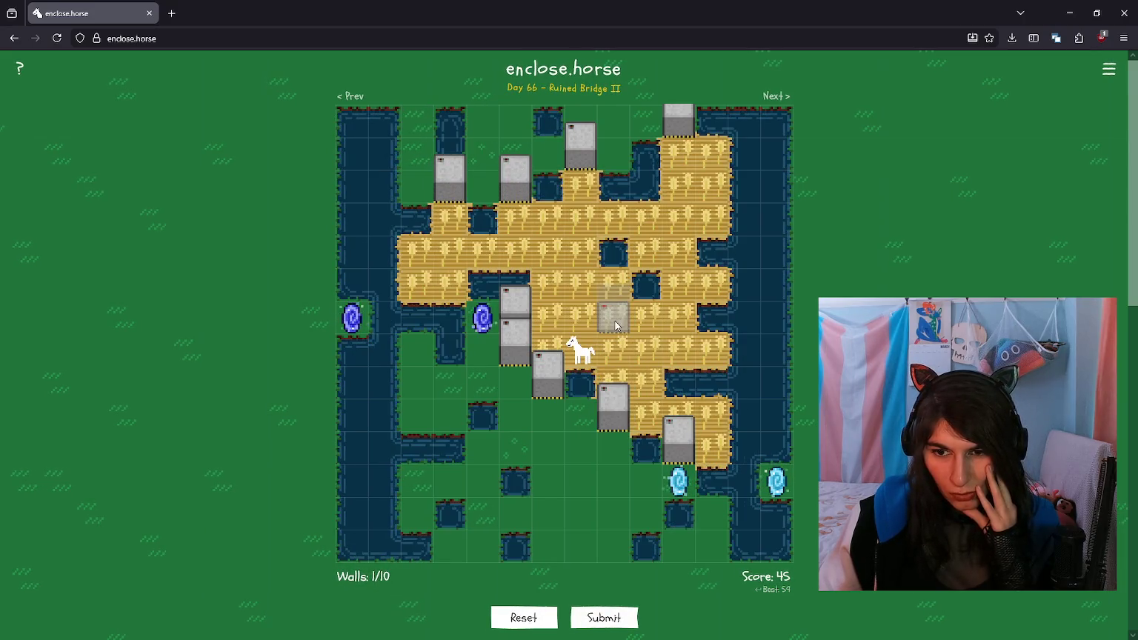
Step: Reshape the lower walls into a 55-point enclosure, then restore the best 59-point layout
click(486, 344)
click(515, 341)
click(546, 381)
click(547, 415)
click(514, 445)
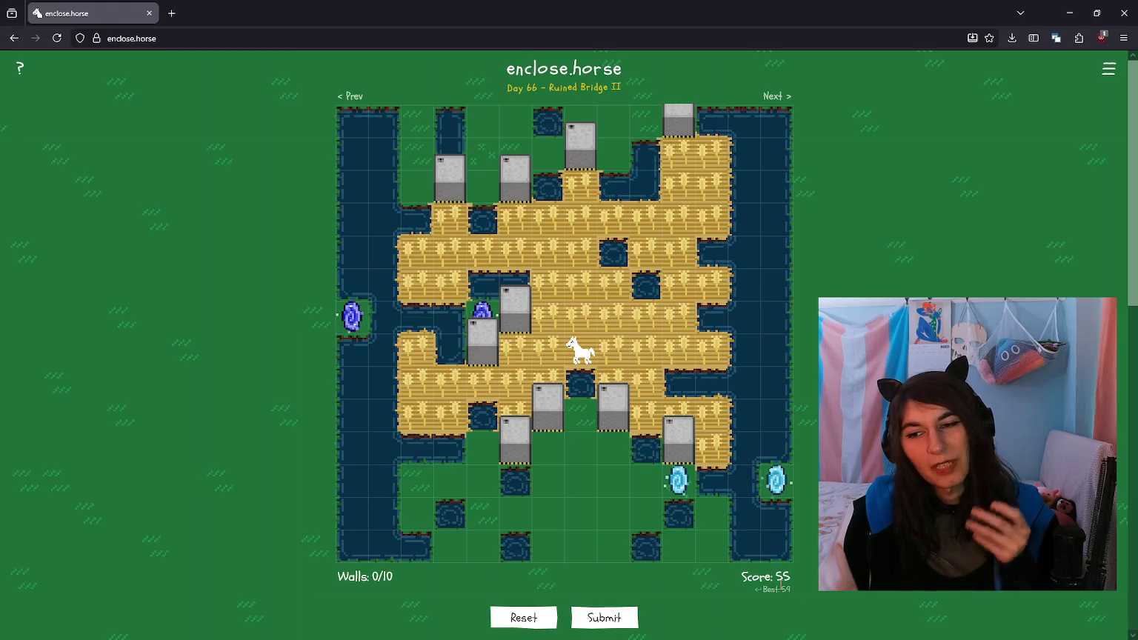
click(768, 591)
Step: Submit the Day 66 solution for Excellent 59, then compare it with the optimal 60-point layout
click(633, 612)
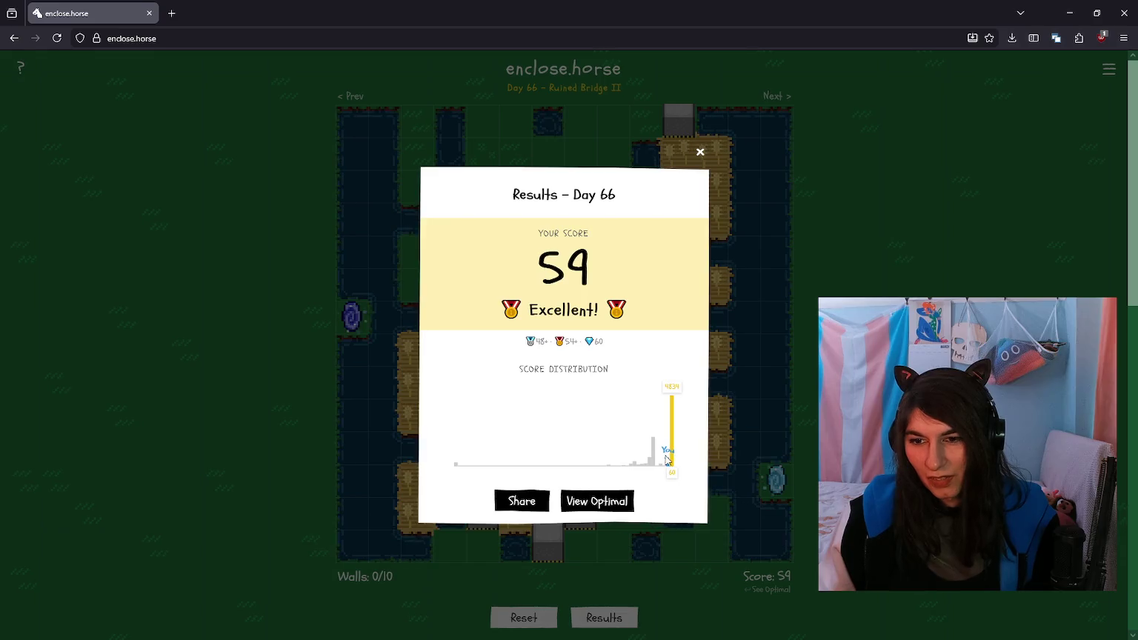
click(601, 502)
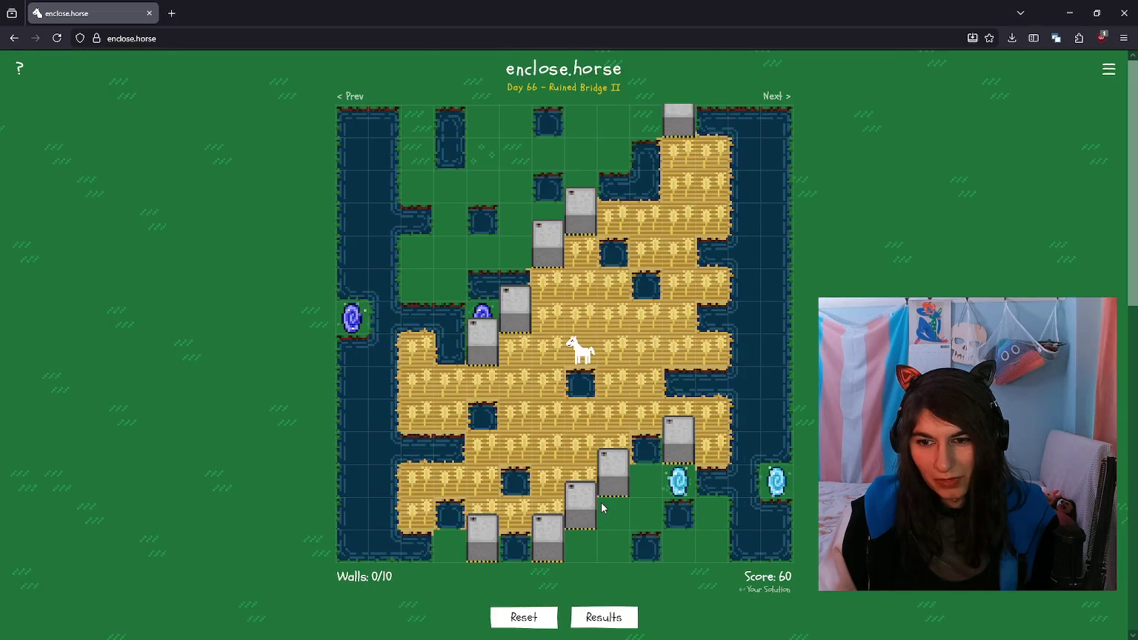
click(771, 590)
click(771, 591)
click(771, 591)
click(771, 591)
click(771, 590)
click(771, 591)
click(771, 590)
click(771, 591)
click(771, 590)
click(770, 591)
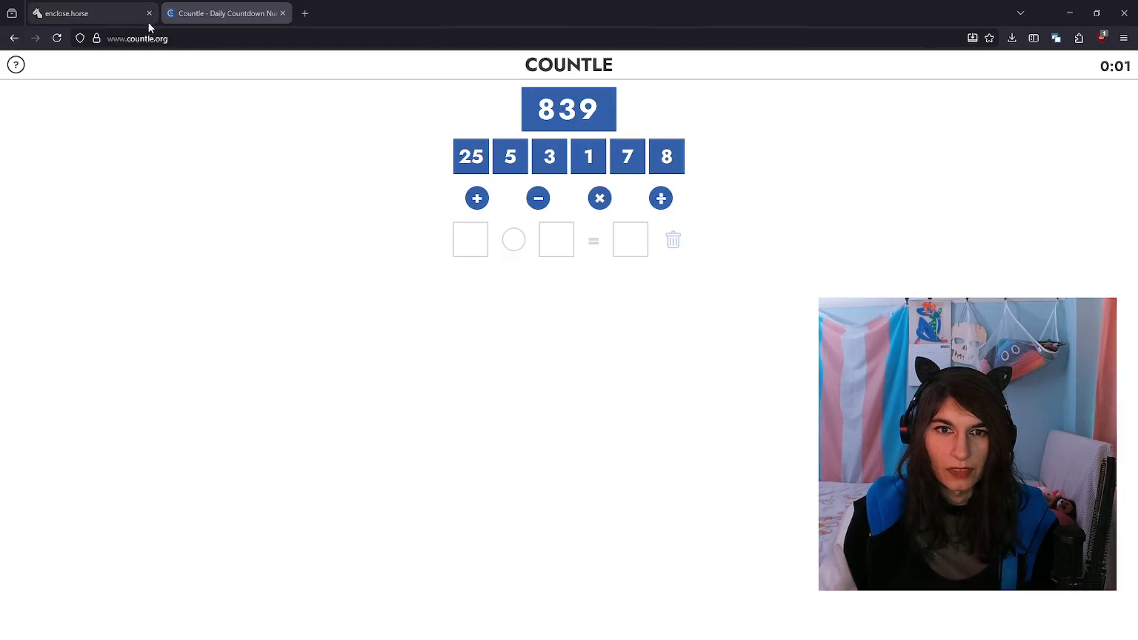
click(149, 14)
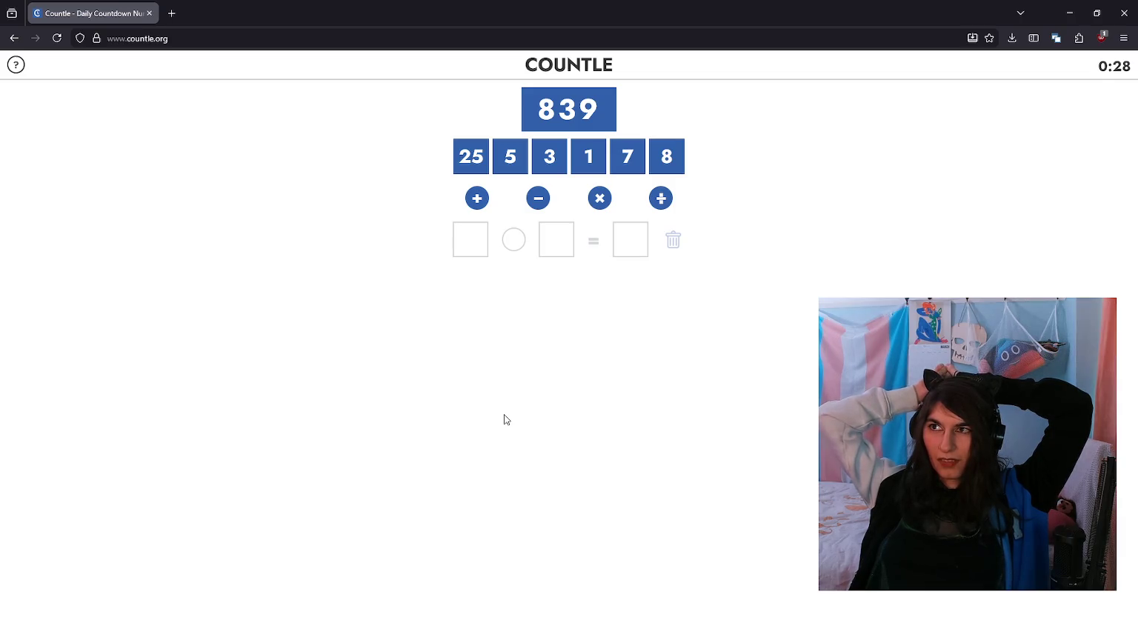
Step: Try 7 × 5 = 35 and 35 × 8 = 280 toward 839, then delete both rows
click(621, 159)
click(599, 198)
click(510, 158)
click(599, 200)
click(664, 169)
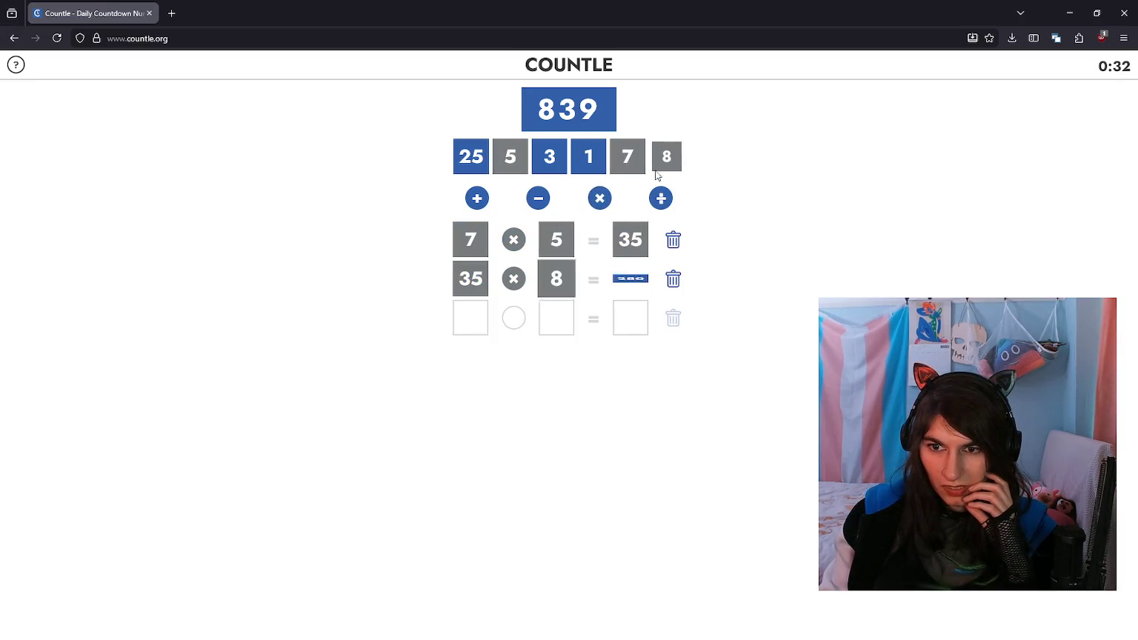
click(673, 280)
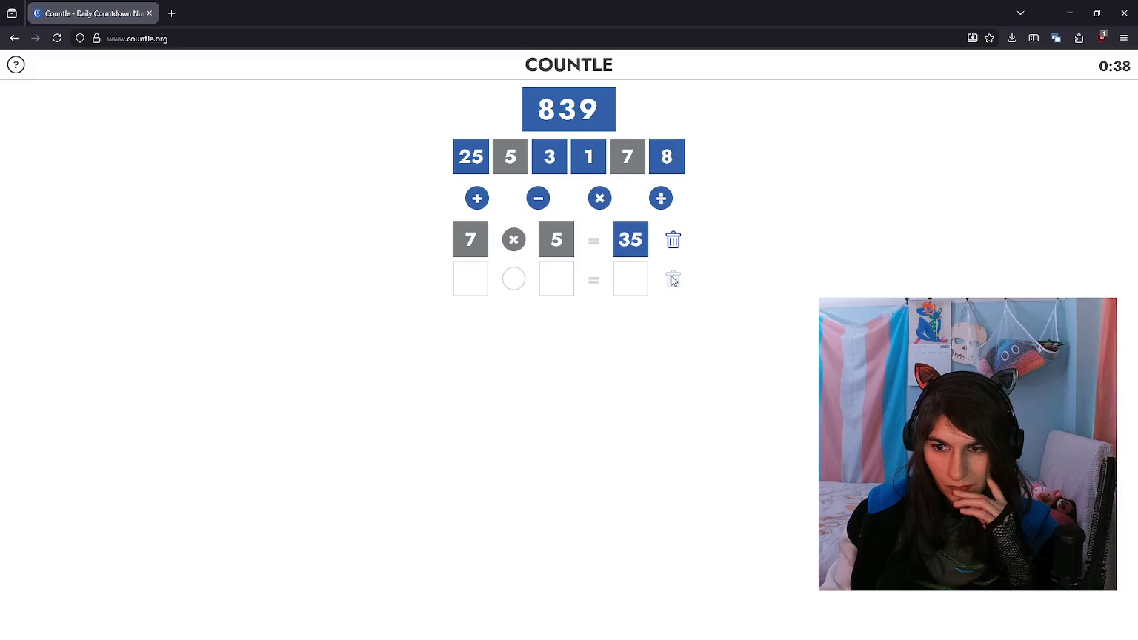
click(673, 239)
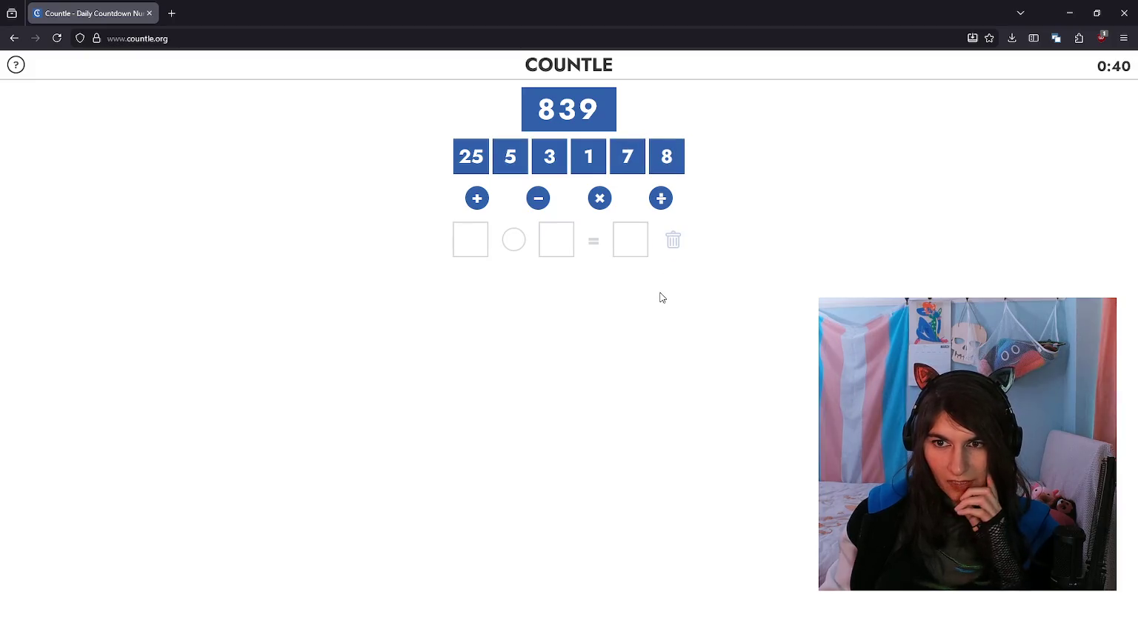
Step: Write 840 working lines (210 * 4, 70 * 3 * 4) above TODO in the dev notes
key(alt+Tab)
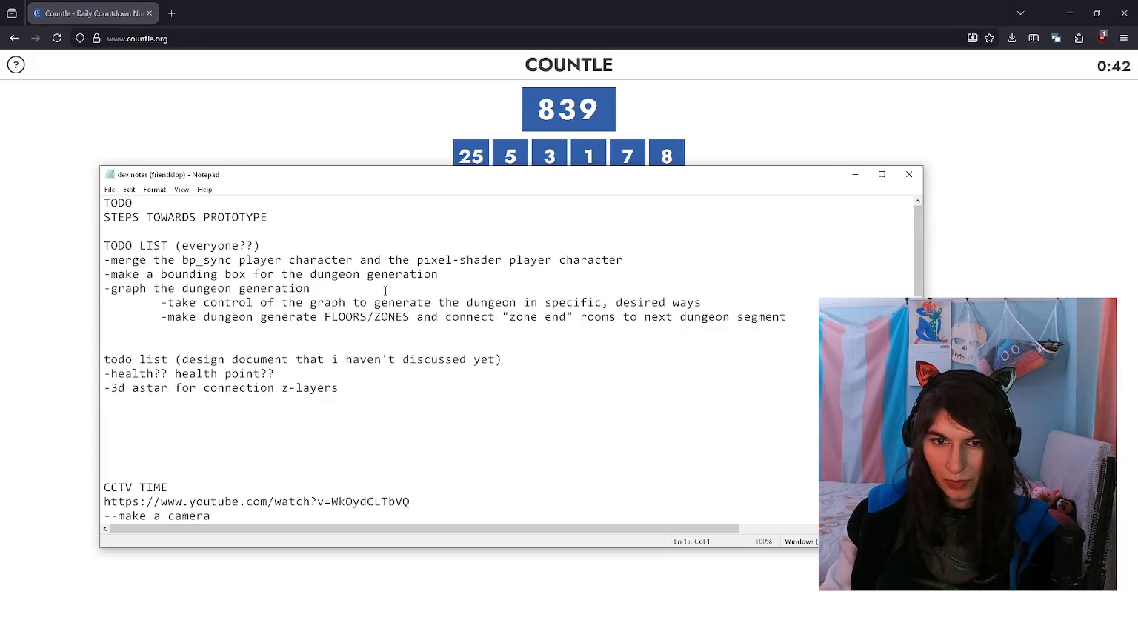
key(Return)
key(Return)
key(Return)
key(Return)
key(Return)
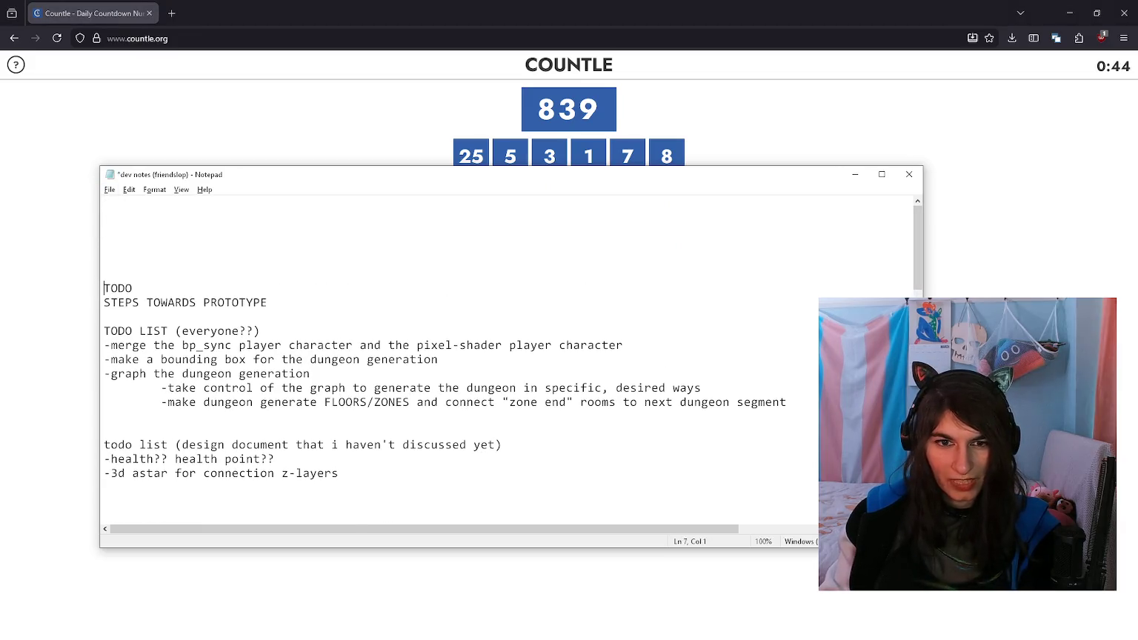
key(Return)
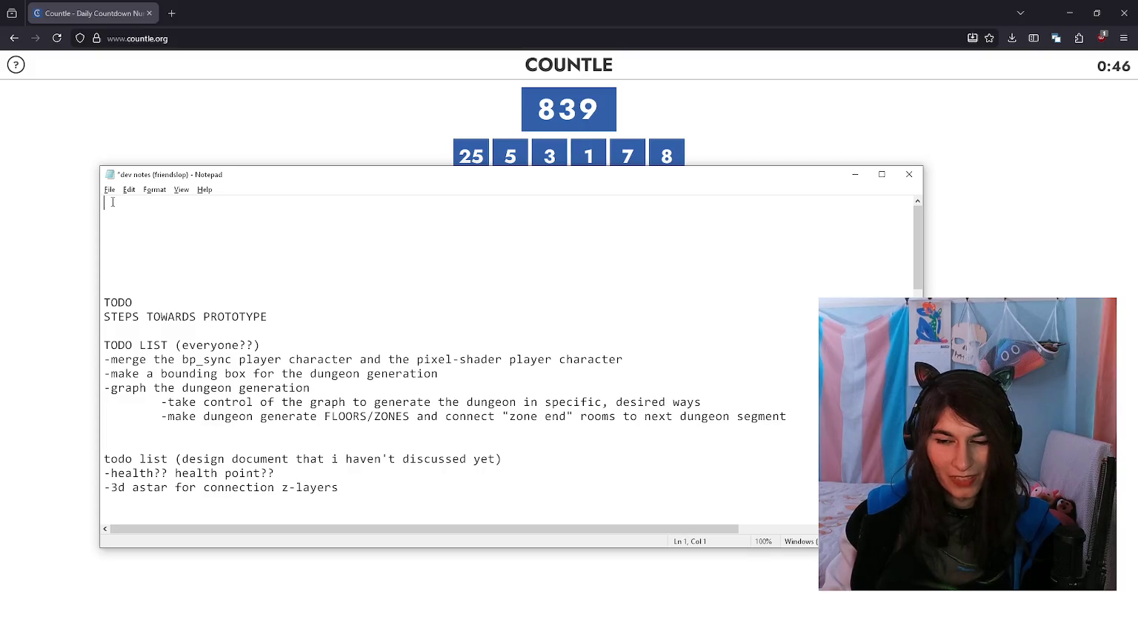
text(840)
key(Return)
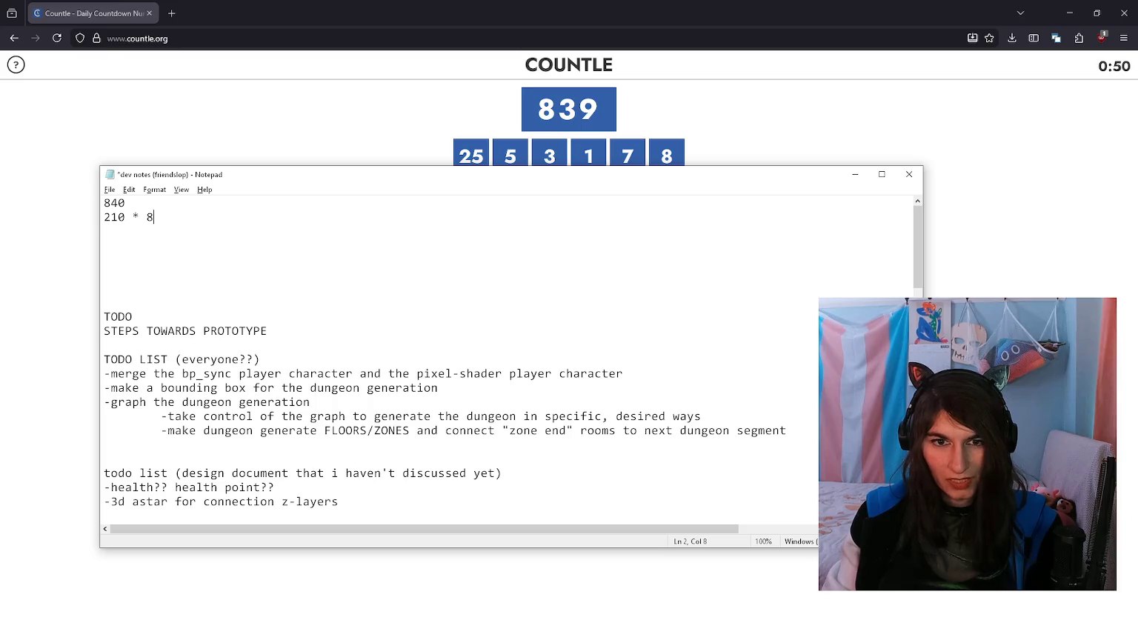
key(Return)
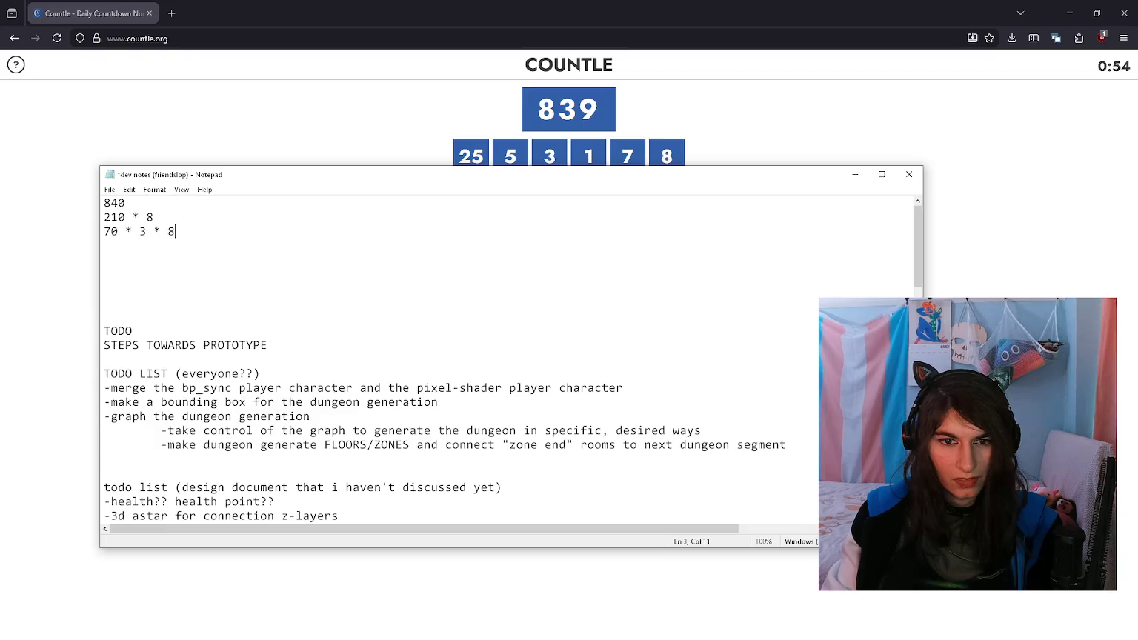
key(Return)
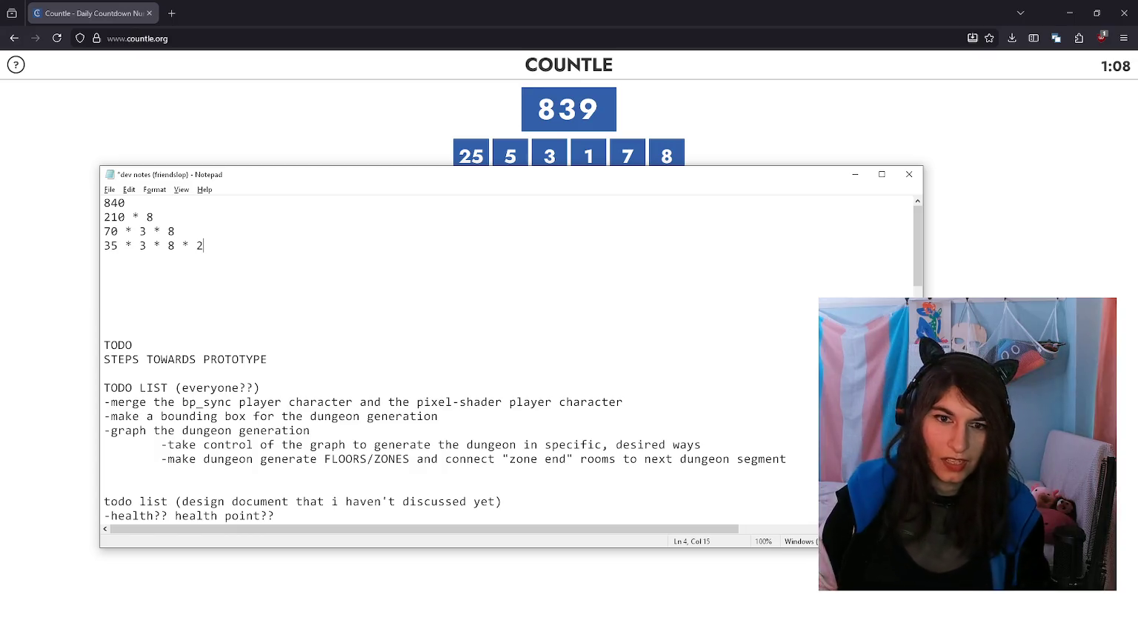
key(Up)
key(Up)
key(End)
key(BackSpace)
text(4)
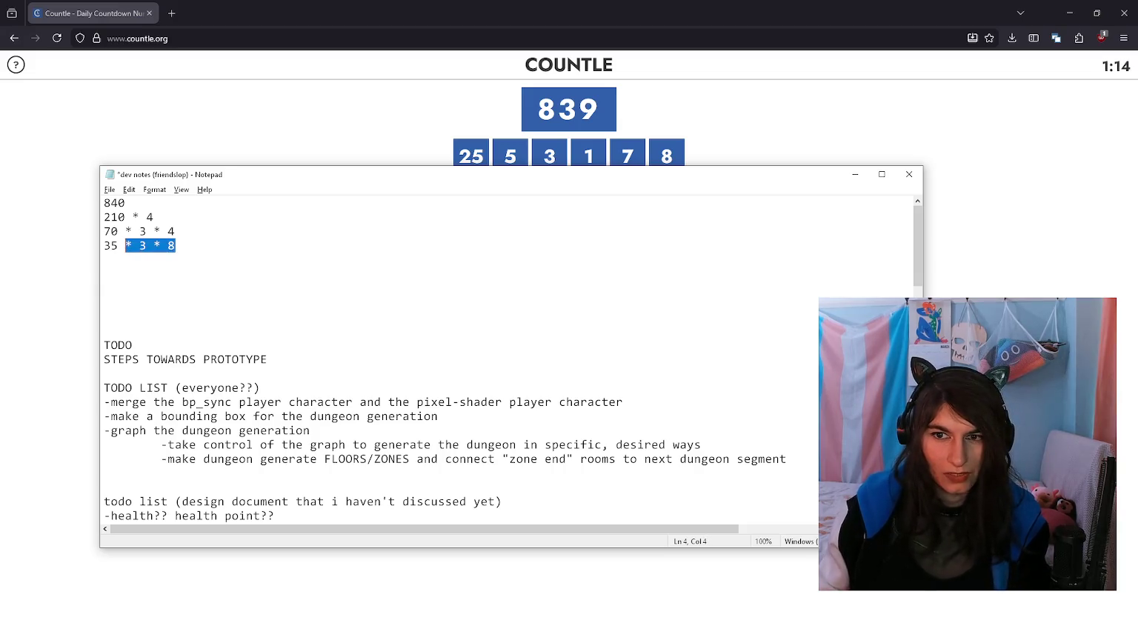
click(229, 101)
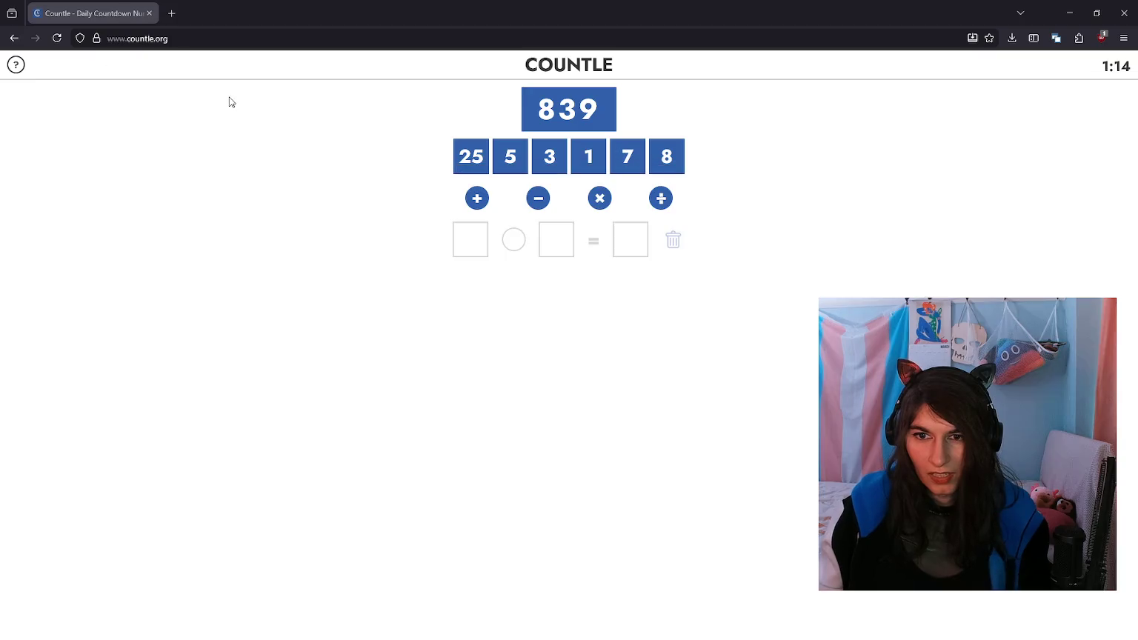
Step: Build 5 × 3 = 15, 7 × 15 = 105 and 8 × 105 = 840
click(511, 156)
click(599, 198)
click(549, 156)
click(628, 156)
click(599, 198)
click(631, 240)
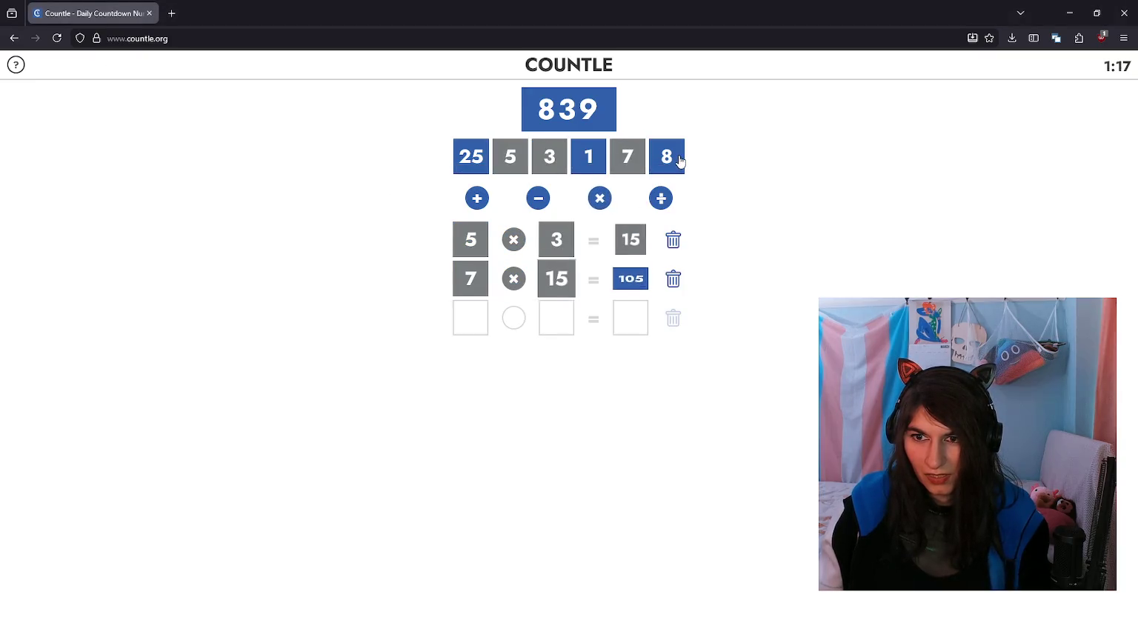
click(680, 161)
click(600, 198)
click(630, 279)
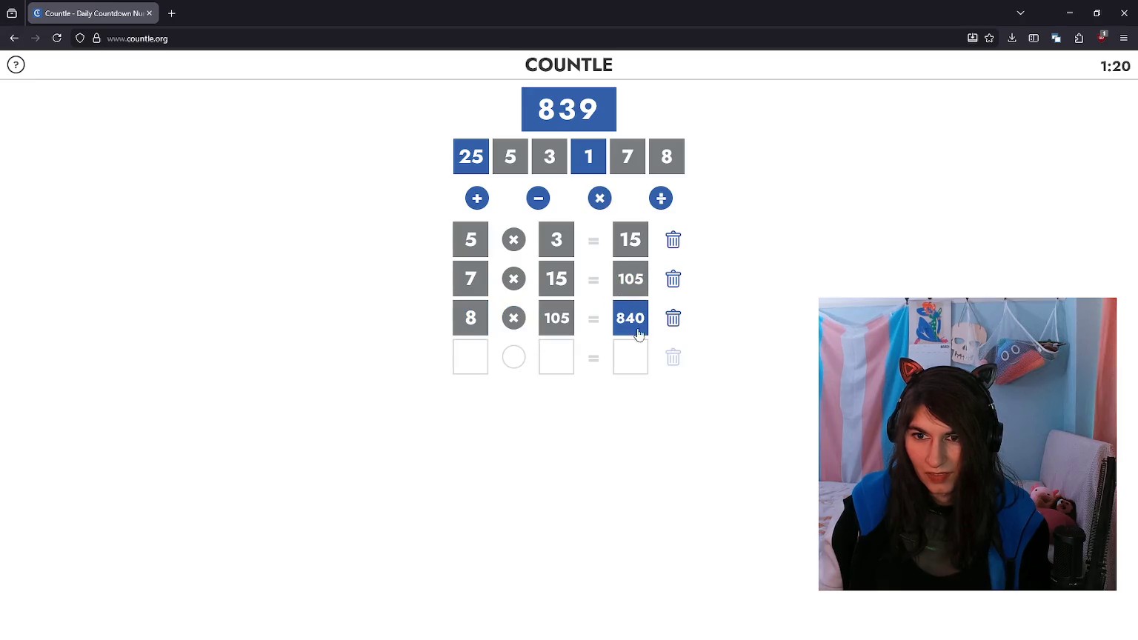
Step: Subtract 1 from 840 to reach 839 and dismiss the 1:21 Great job! message
click(622, 304)
click(538, 198)
click(588, 157)
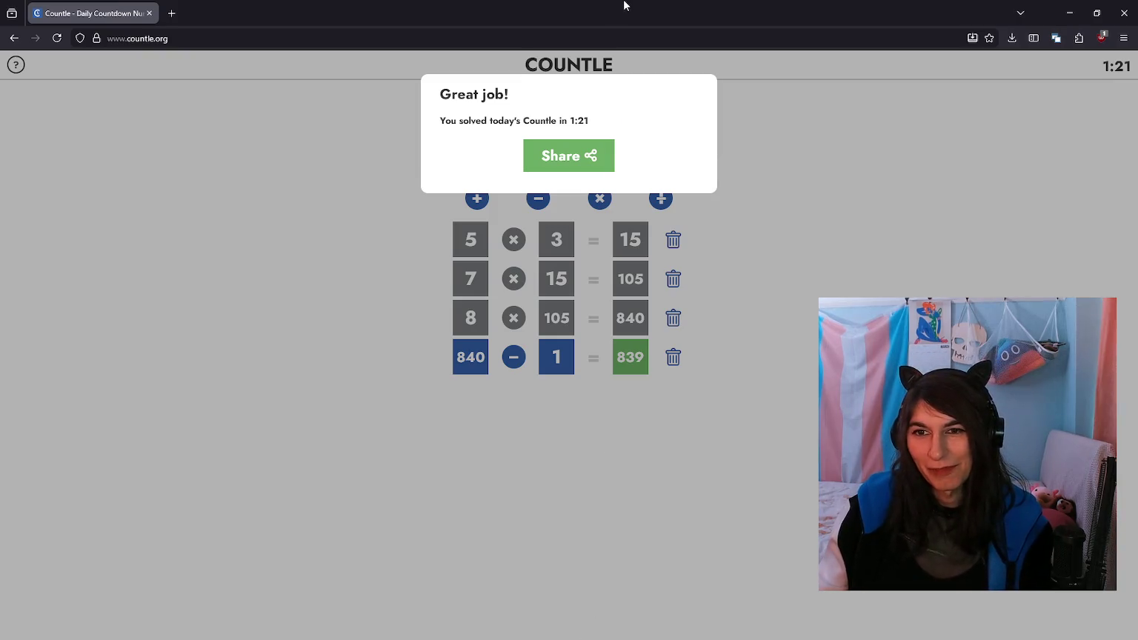
drag(612, 126, 478, 91)
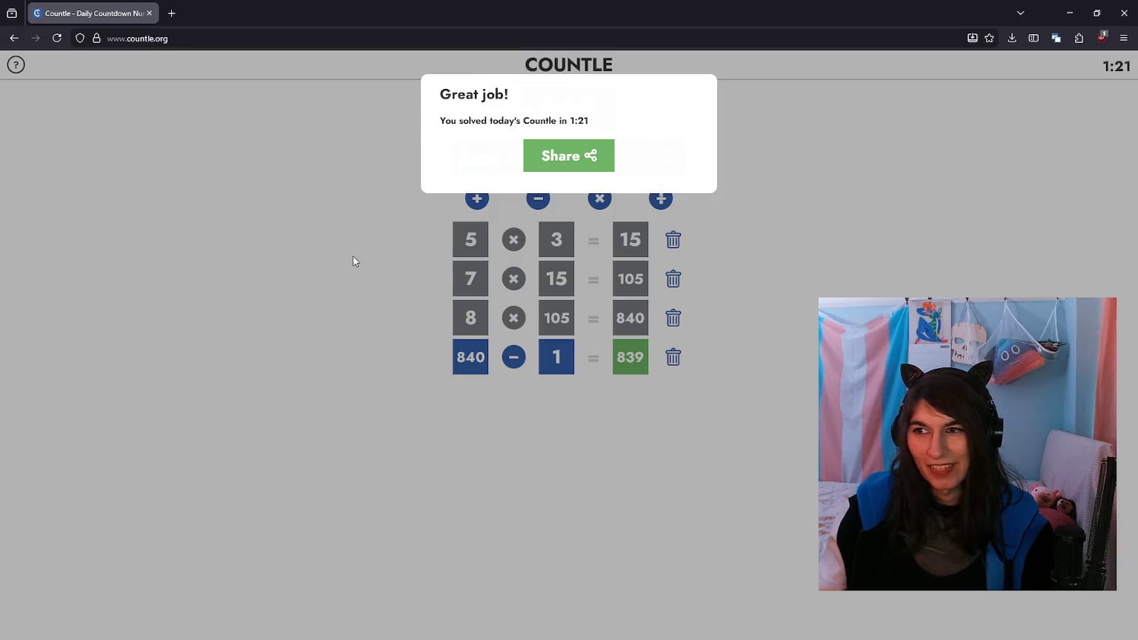
click(353, 256)
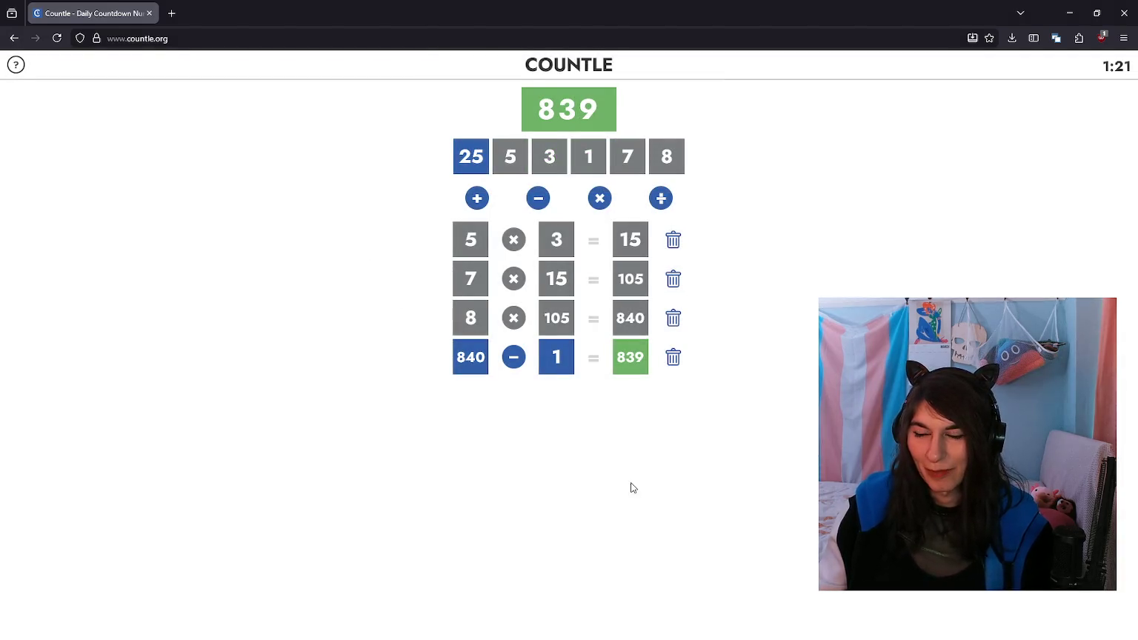
Step: Delete the scratch calculation lines above TODO in the dev notes and save
key(alt+Tab)
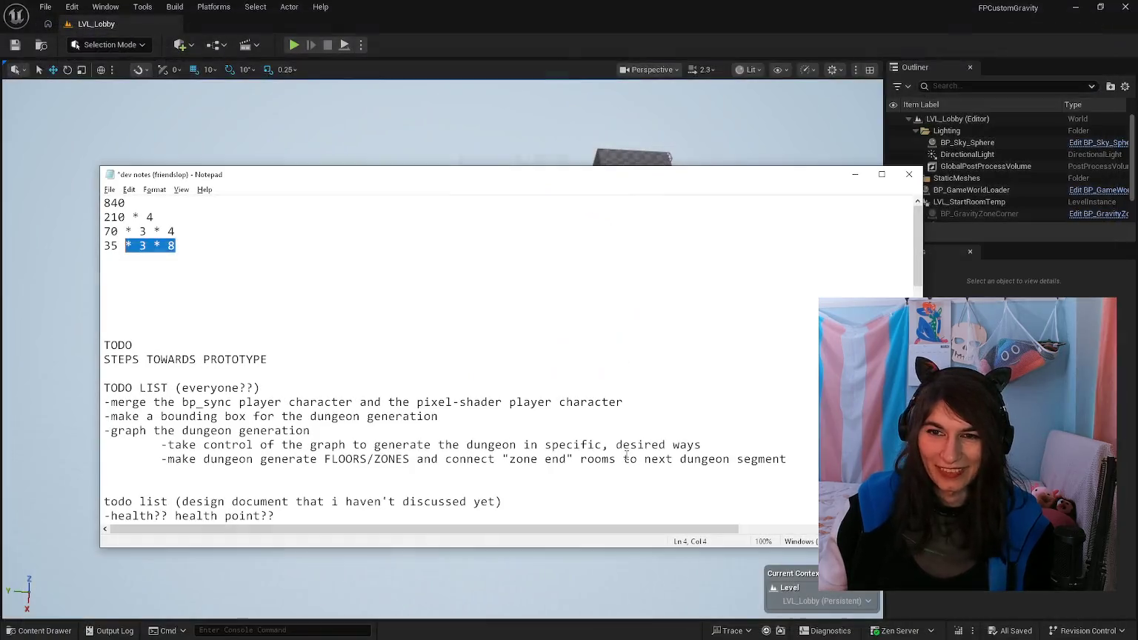
click(562, 307)
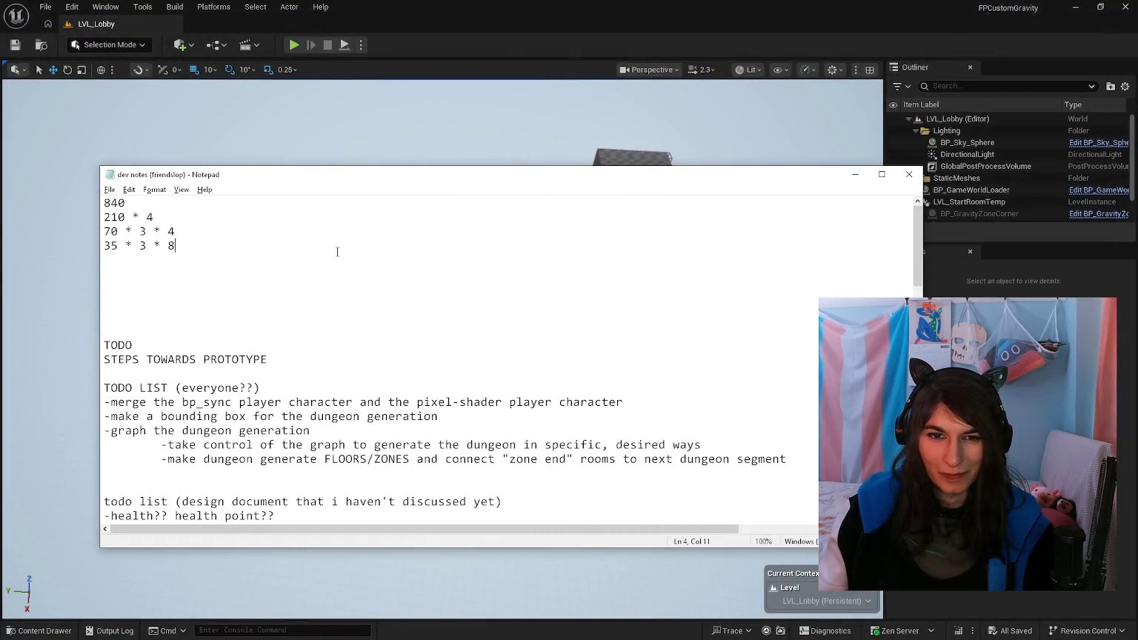
key(ctrl+shift+Home)
key(BackSpace)
key(Delete)
key(Delete)
key(Delete)
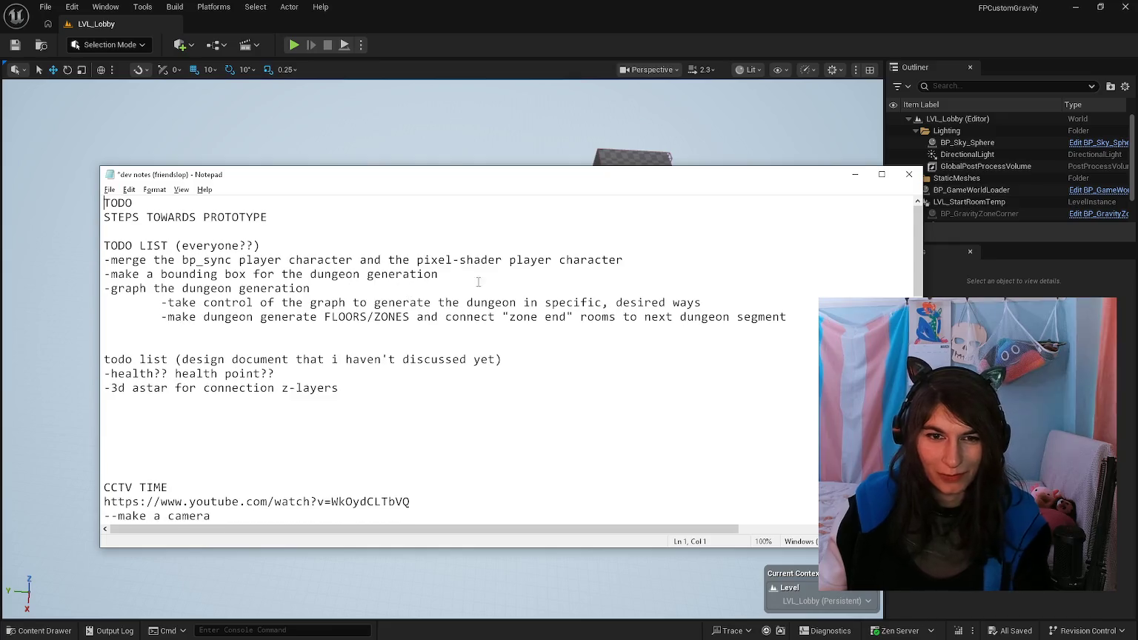
key(alt+Tab)
key(alt+Tab)
Step: Scroll down the dev notes and place the caret under the 3d astar item
scroll(605, 278, down, 2)
scroll(364, 277, down, 1)
click(364, 277)
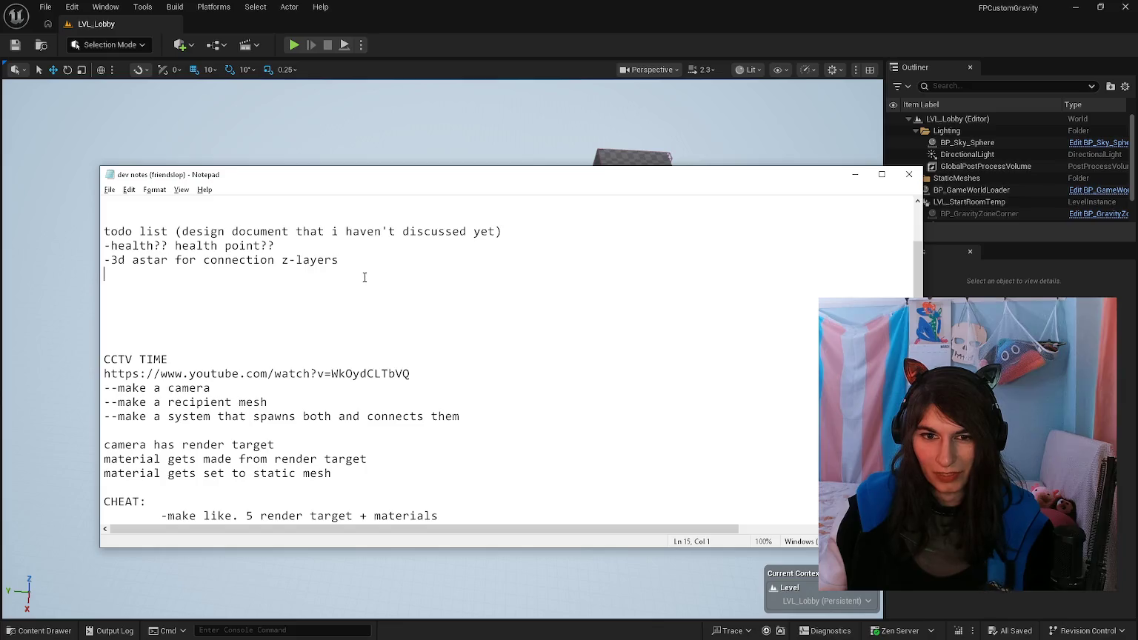
key(alt+Tab)
key(alt+Tab)
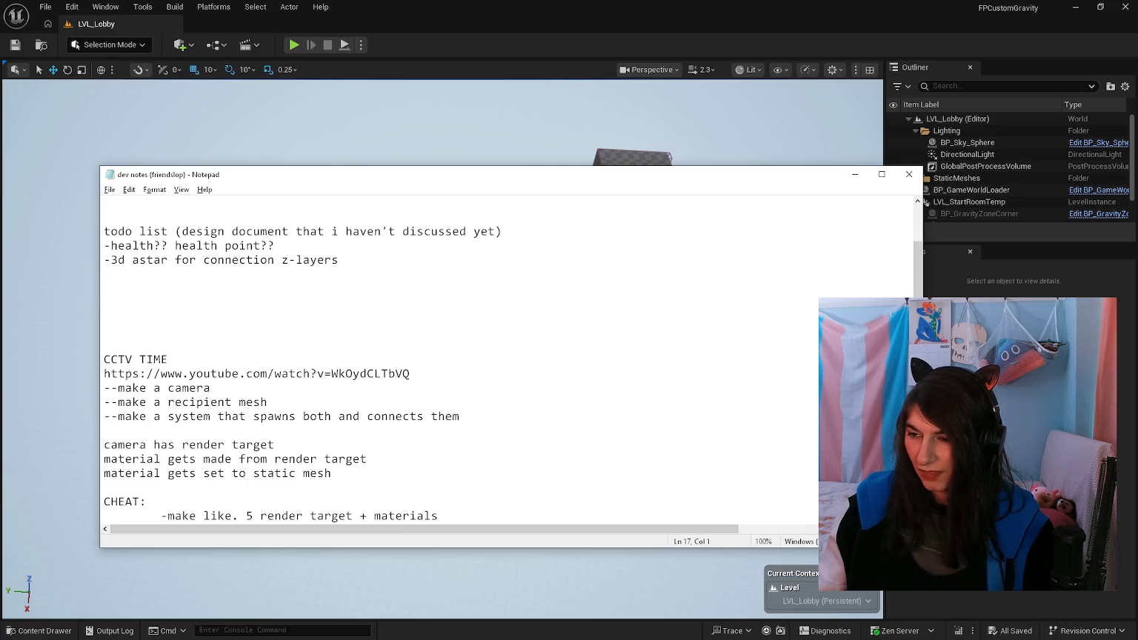
key(alt+Tab)
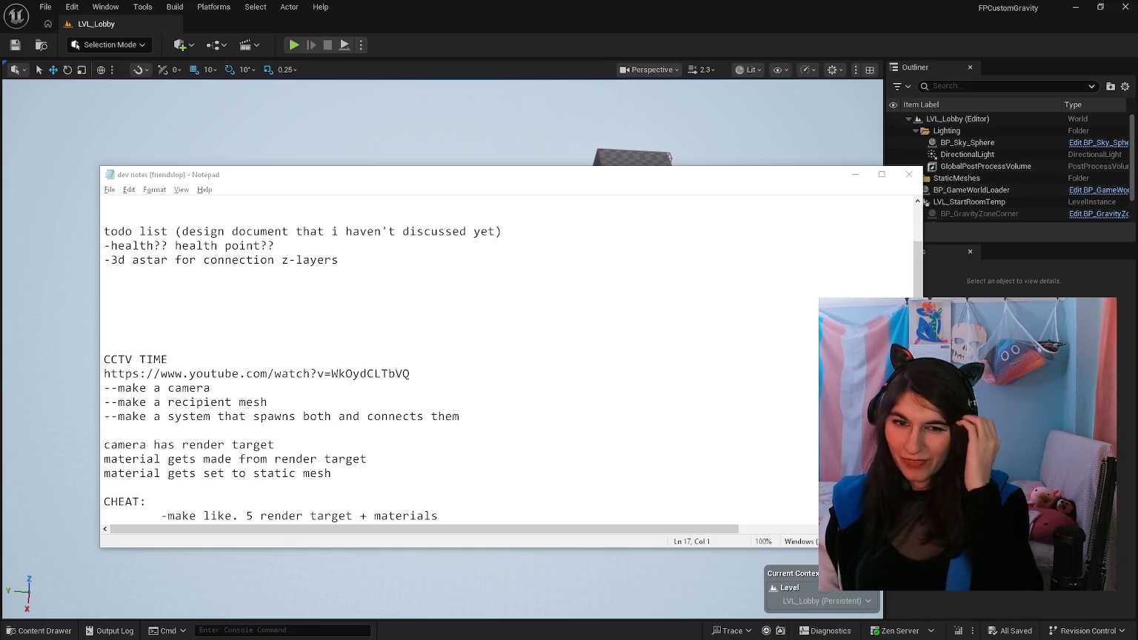
Step: Scroll through the dev notes to locate the design-document to-do items
click(404, 390)
scroll(444, 389, down, 8)
scroll(504, 389, down, 2)
scroll(534, 389, down, 4)
click(534, 389)
scroll(534, 388, up, 1)
scroll(532, 387, up, 12)
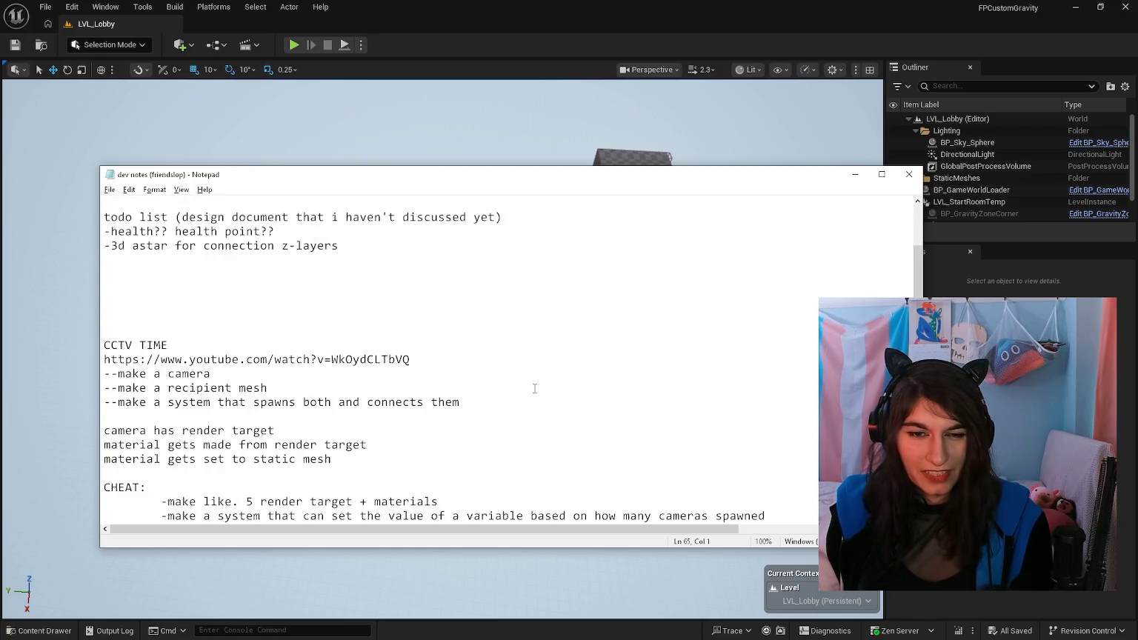
scroll(531, 387, up, 4)
click(460, 359)
drag(408, 407, 182, 261)
click(166, 261)
Step: Append '(if we do that)' to the '3d astar for connection z-layers' item
key(Right)
key(Right)
key(Right)
key(Down)
key(Down)
key(Down)
key(Up)
key(Down)
key(Down)
key(Down)
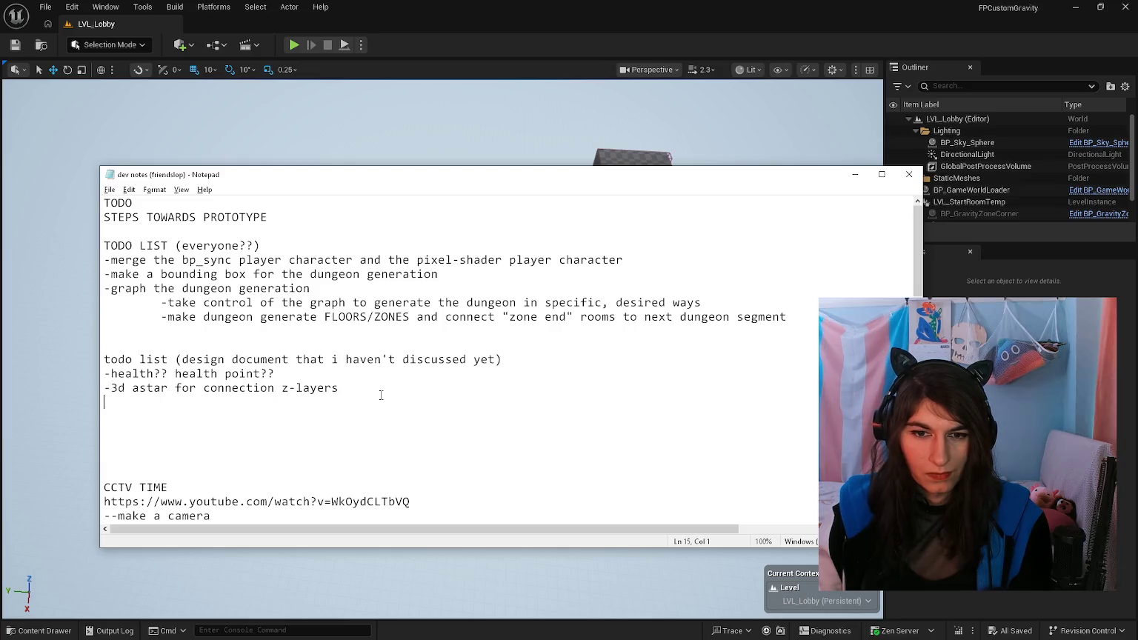
click(381, 389)
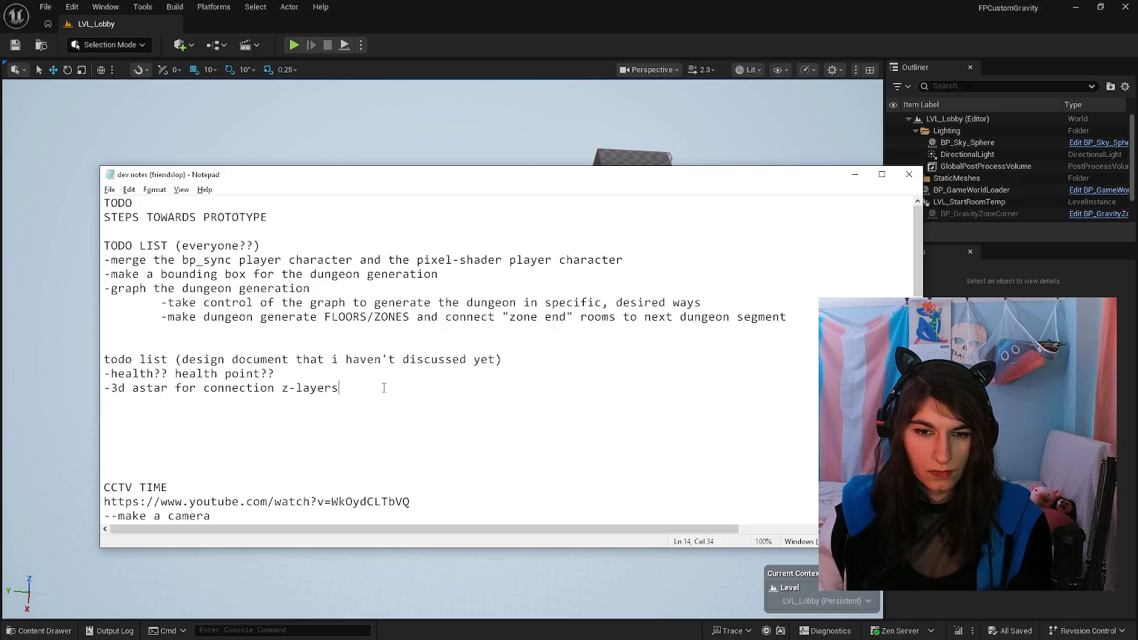
text( (if we do that))
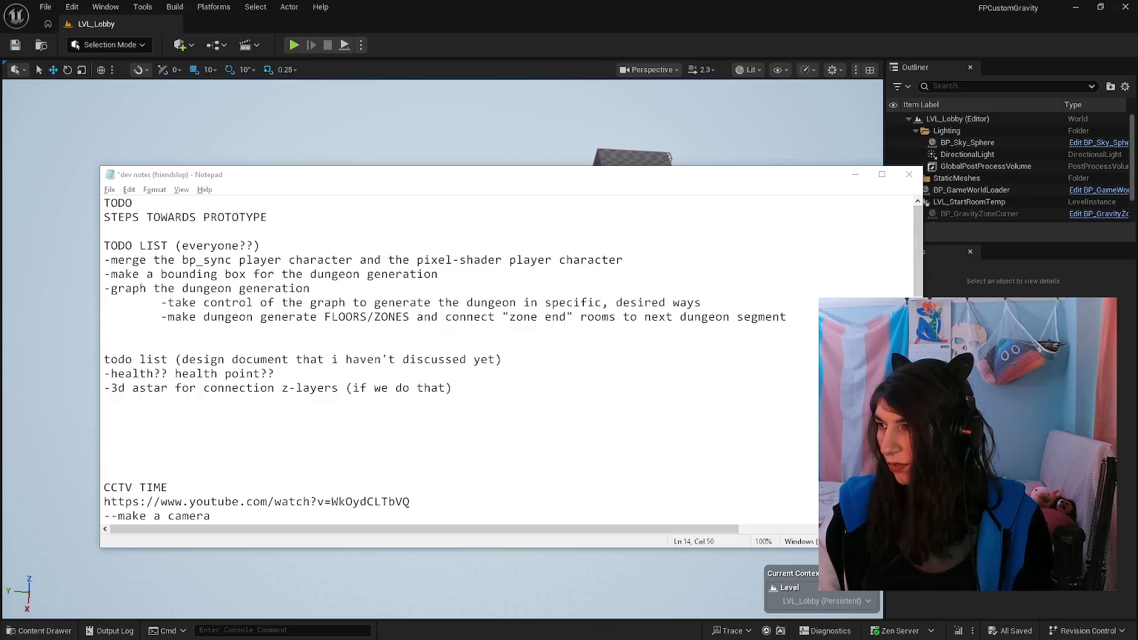
key(alt+Tab)
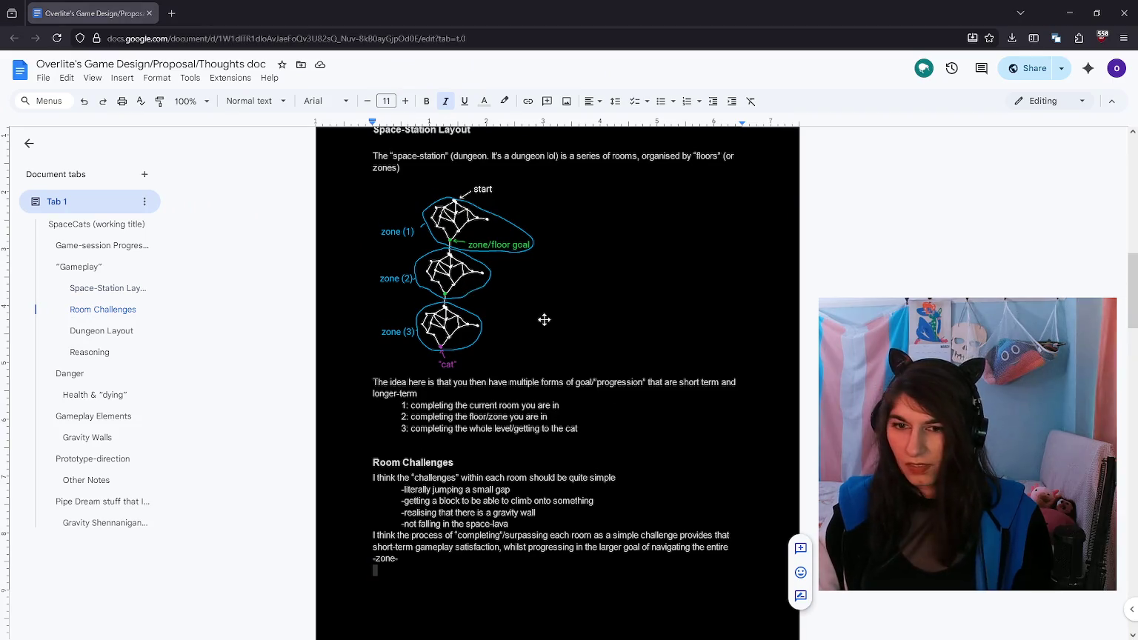
Step: Scroll through the design document, briefly selecting the Dungeon Layout text
scroll(522, 310, down, 6)
scroll(532, 348, down, 4)
drag(624, 429, 375, 223)
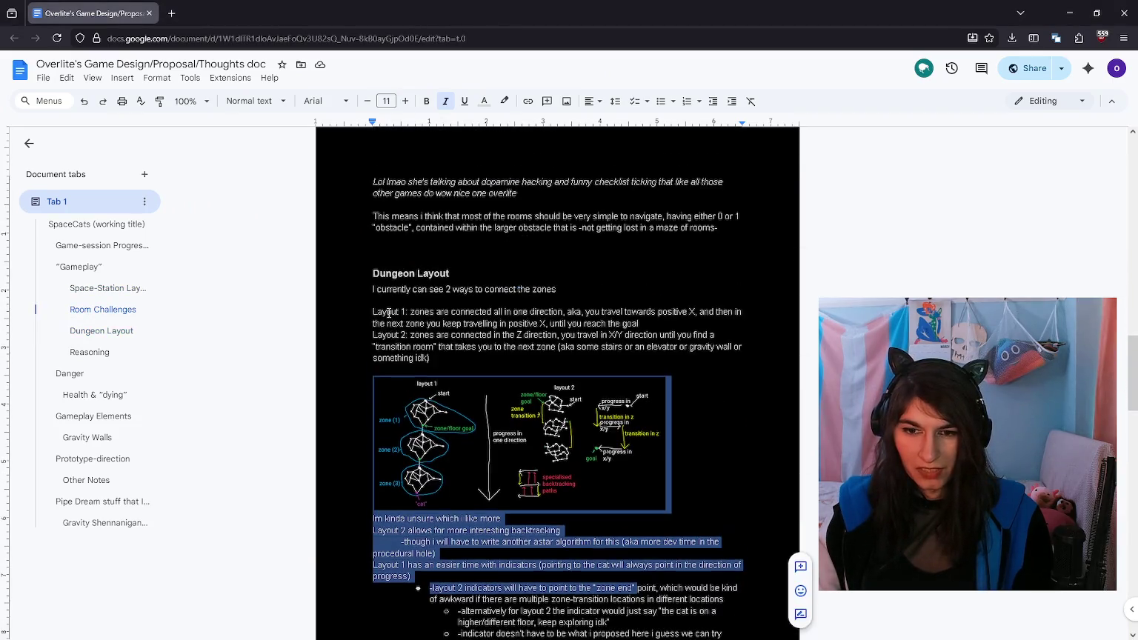
click(381, 282)
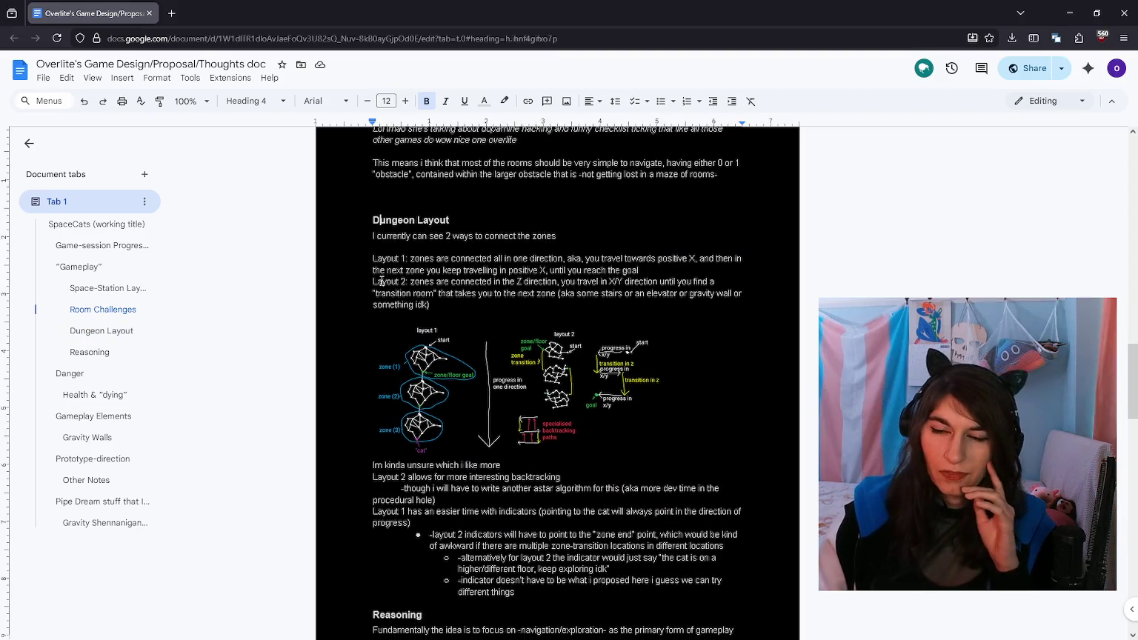
mouse_move(373, 220)
mouse_down()
mouse_move(650, 368)
mouse_move(546, 378)
mouse_up()
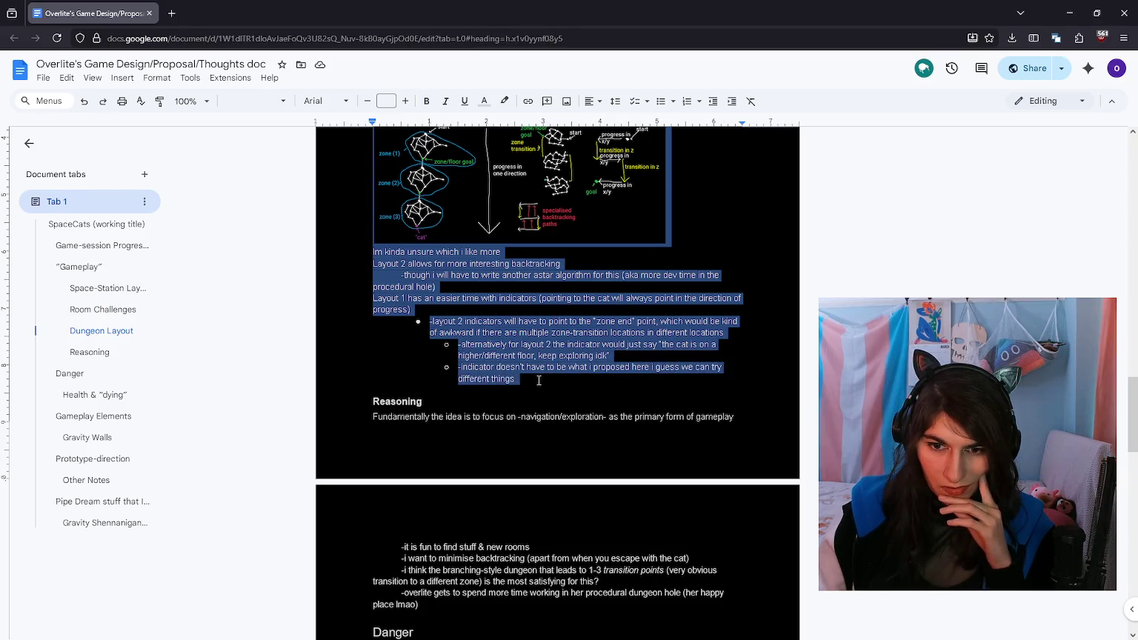
click(539, 381)
scroll(538, 381, down, 3)
scroll(539, 382, down, 3)
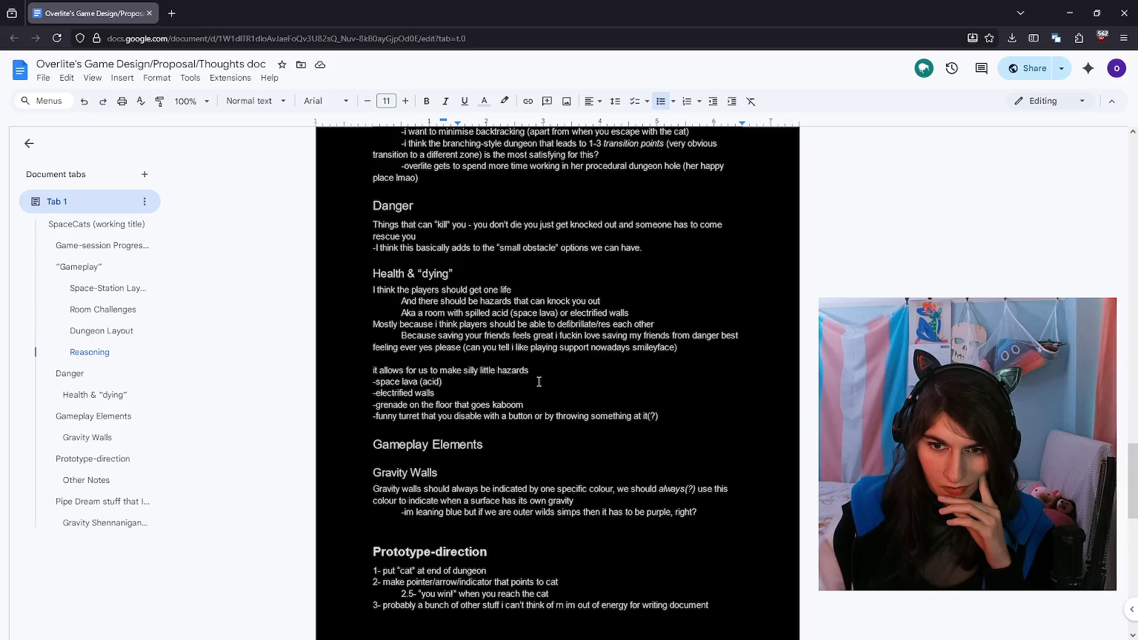
scroll(538, 382, down, 2)
scroll(538, 382, up, 1)
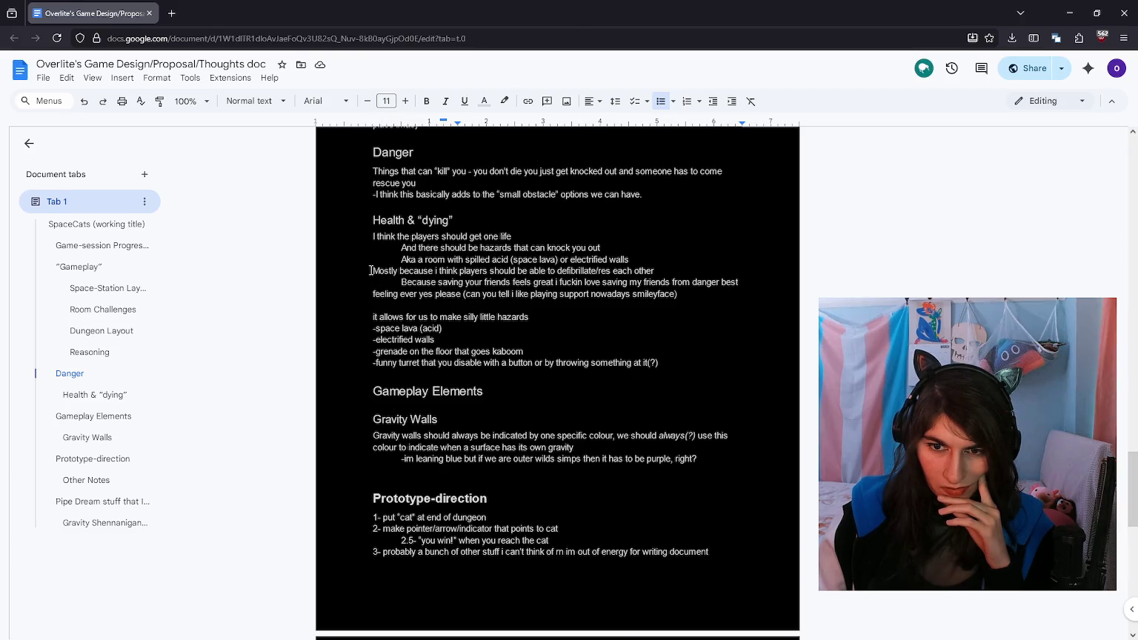
Step: Bullet the two hazard lines under the one-life sentence and outdent them
click(372, 295)
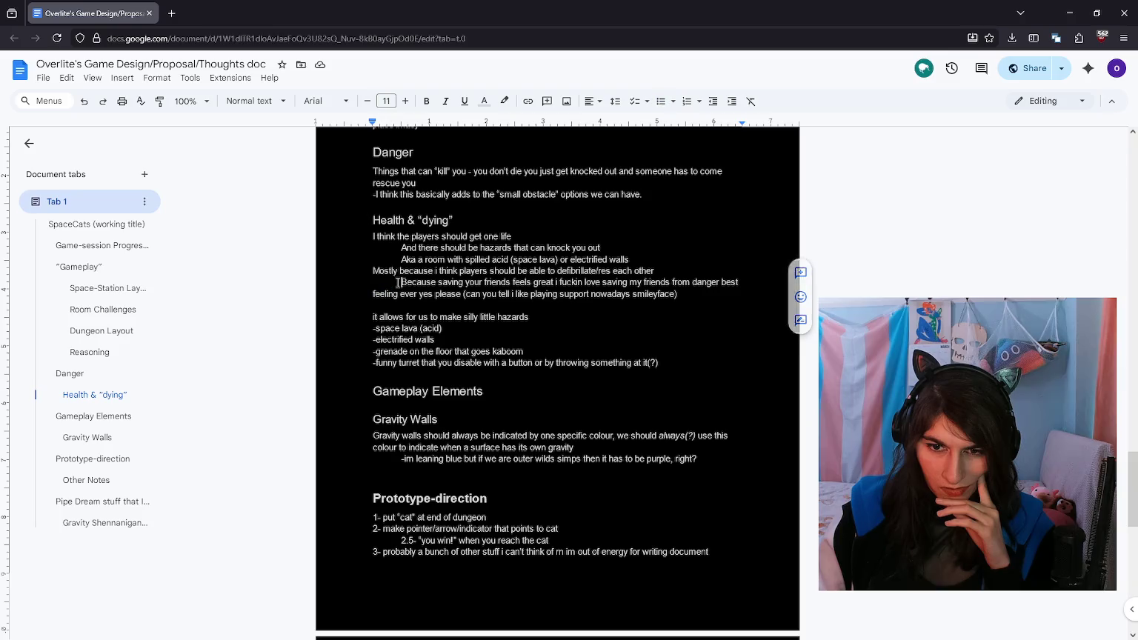
drag(401, 247, 678, 262)
click(661, 102)
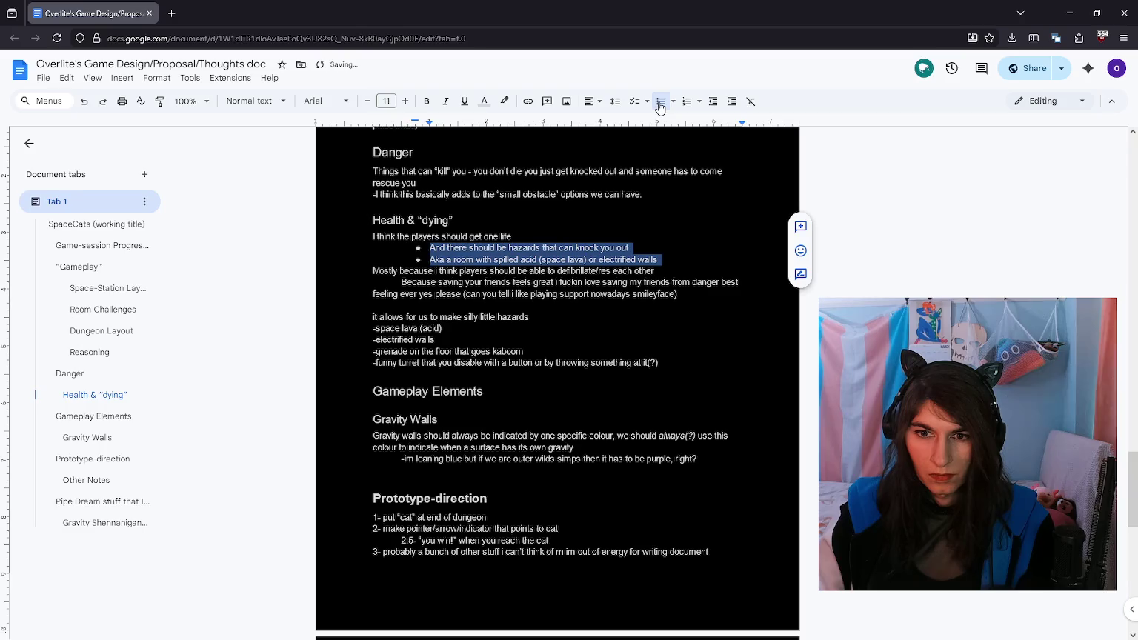
click(429, 248)
key(shift+Tab)
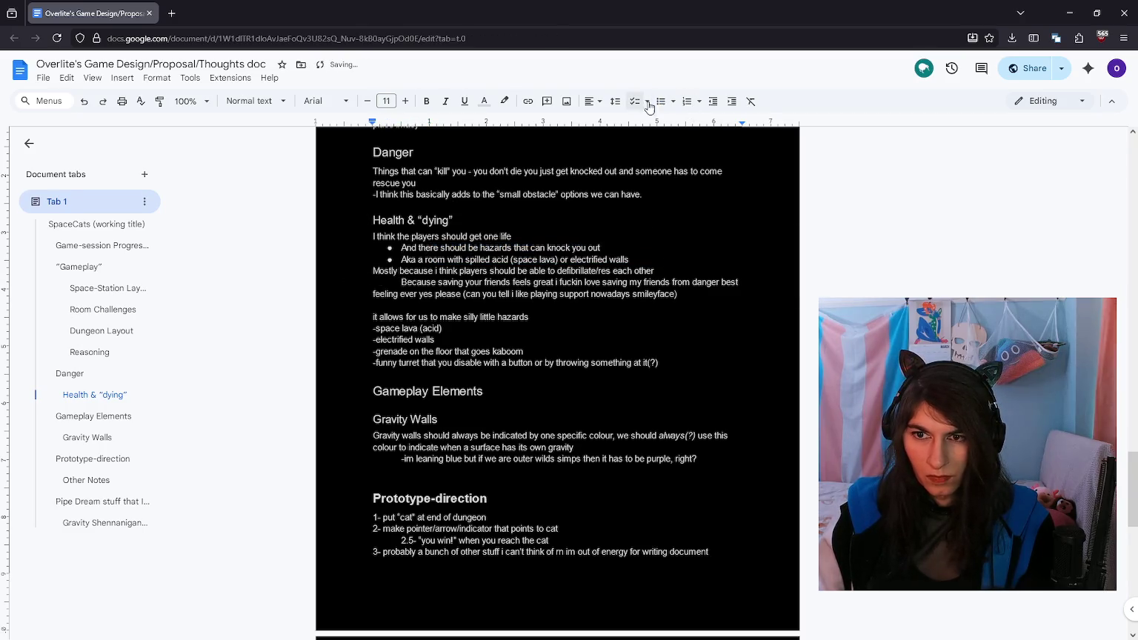
Step: Bullet the 'Because saving your friends' line and check the hazard line endings
click(660, 101)
click(658, 306)
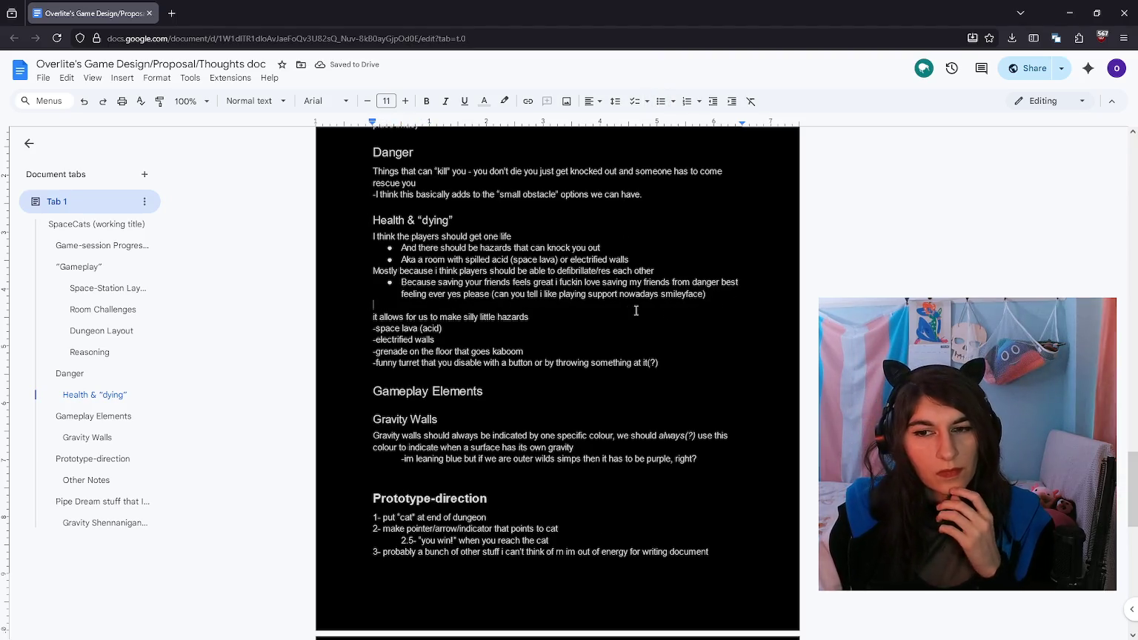
click(654, 382)
click(678, 368)
click(678, 355)
click(682, 386)
scroll(682, 386, down, 4)
scroll(681, 385, down, 2)
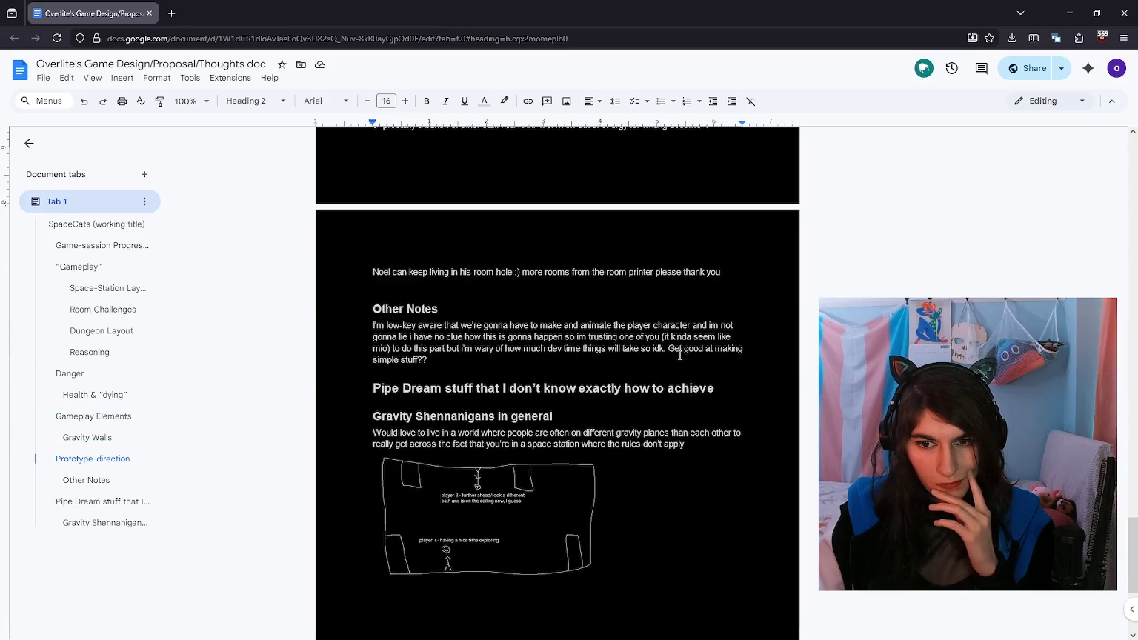
scroll(680, 356, down, 3)
scroll(680, 356, up, 1)
scroll(681, 355, up, 2)
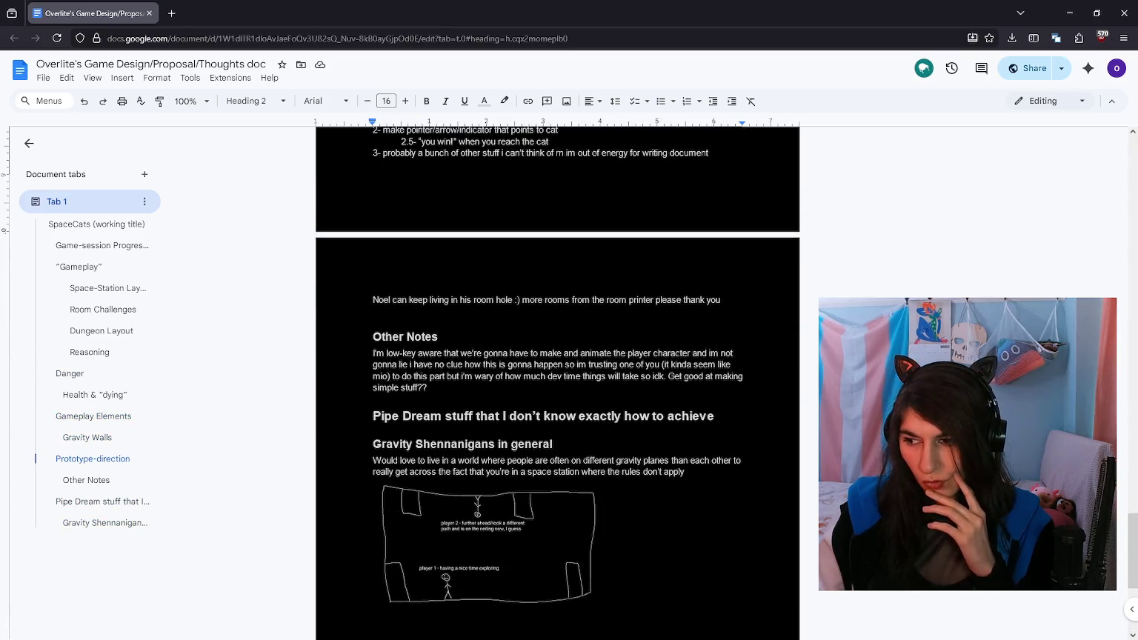
scroll(601, 398, down, 1)
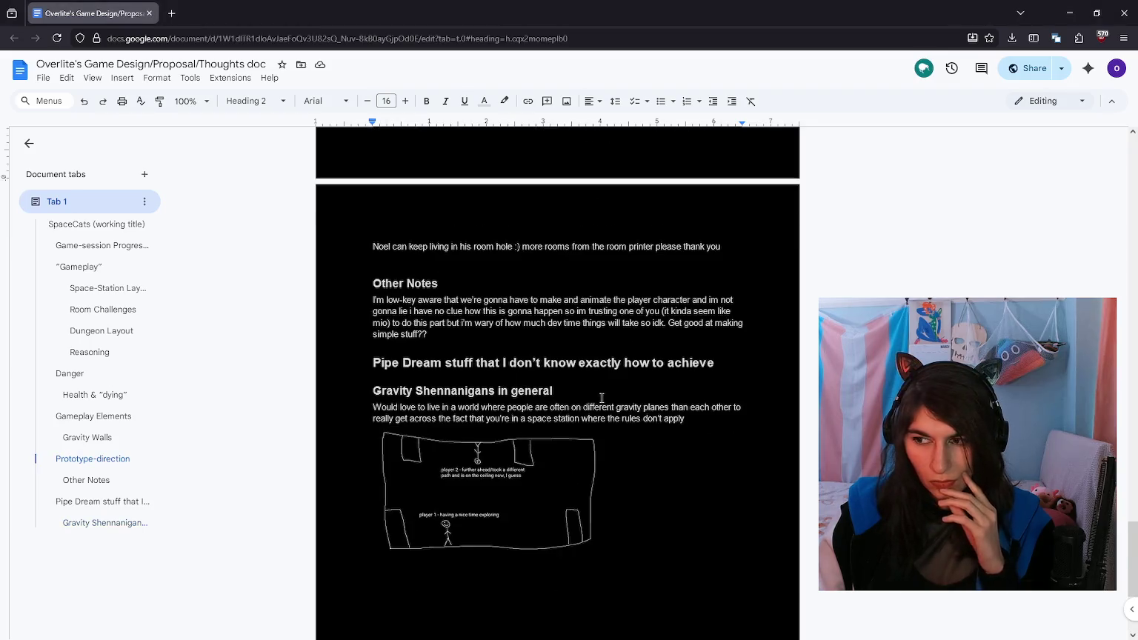
key(ctrl+End)
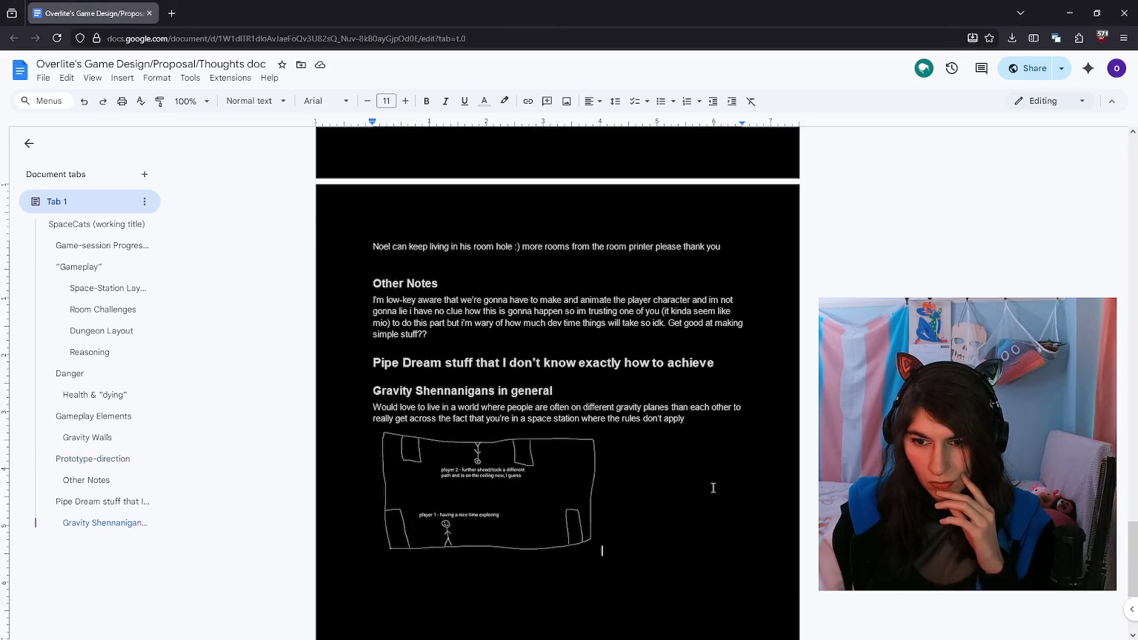
scroll(712, 488, down, 3)
scroll(708, 445, up, 2)
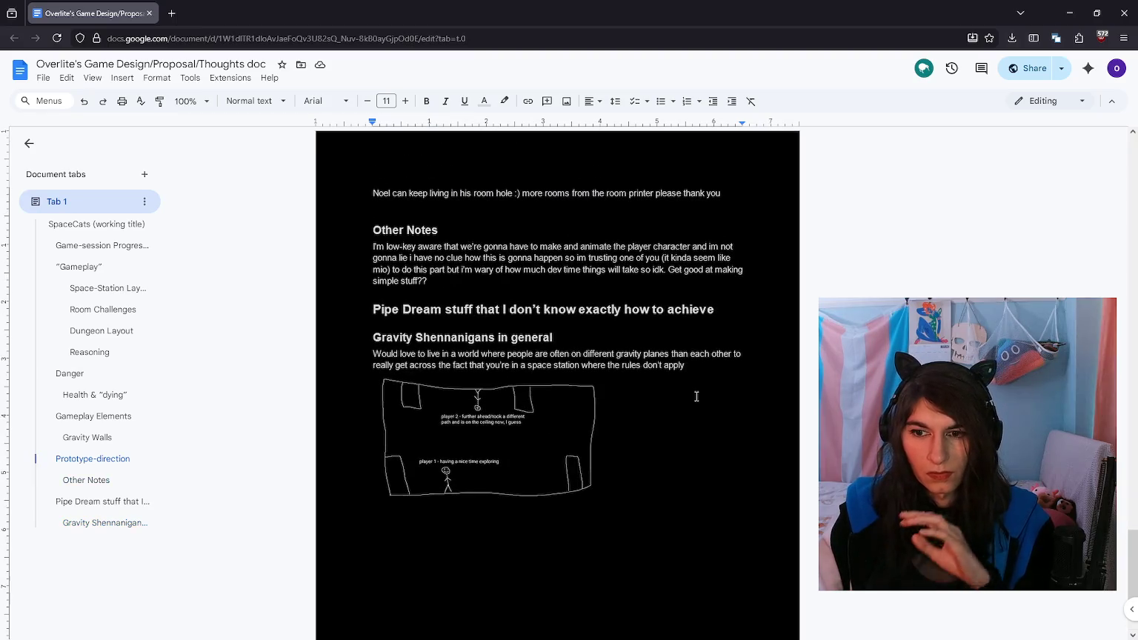
scroll(697, 371, up, 3)
scroll(695, 368, up, 5)
scroll(667, 374, up, 5)
scroll(630, 381, up, 5)
scroll(569, 394, up, 3)
scroll(569, 394, up, 1)
scroll(593, 391, up, 5)
scroll(602, 389, down, 5)
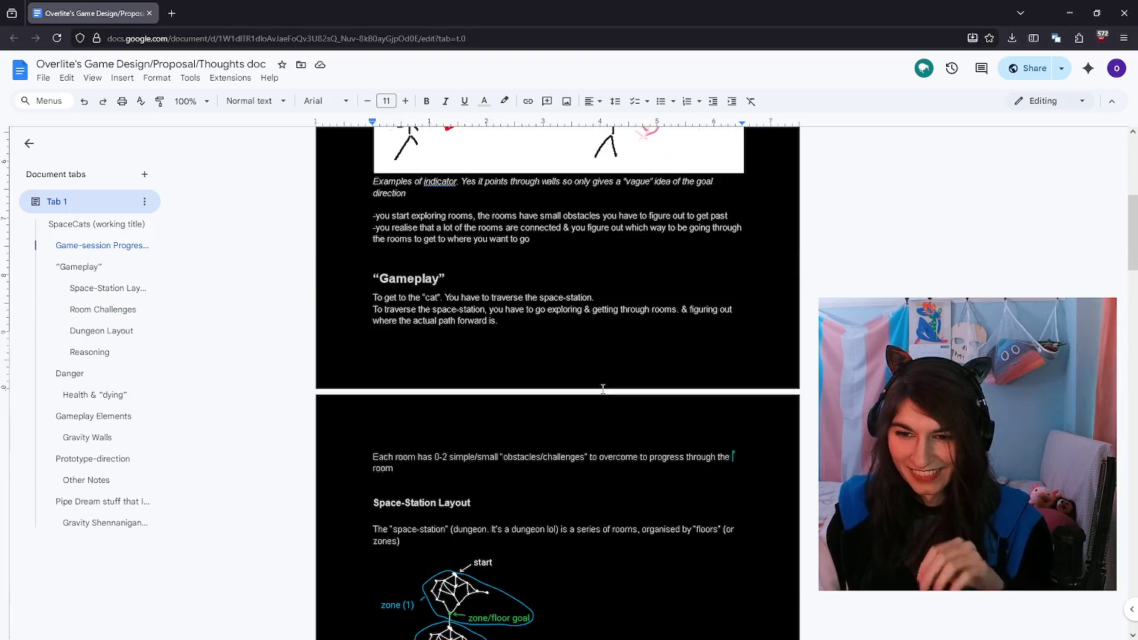
scroll(602, 389, down, 7)
scroll(603, 389, up, 1)
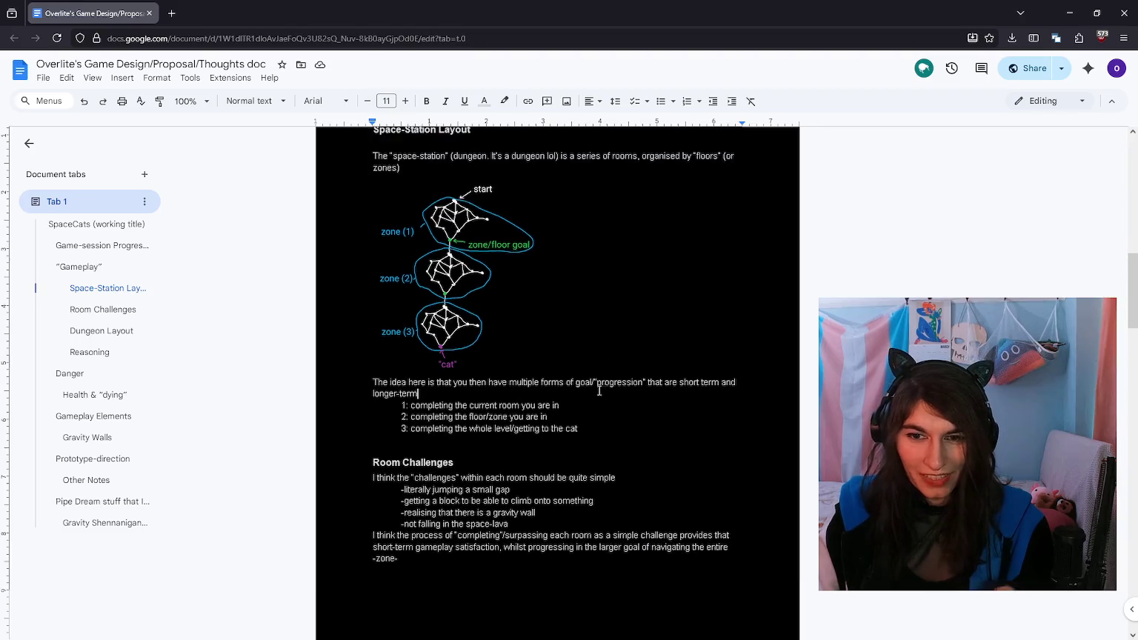
scroll(585, 414, down, 2)
scroll(585, 414, down, 2)
scroll(509, 350, down, 4)
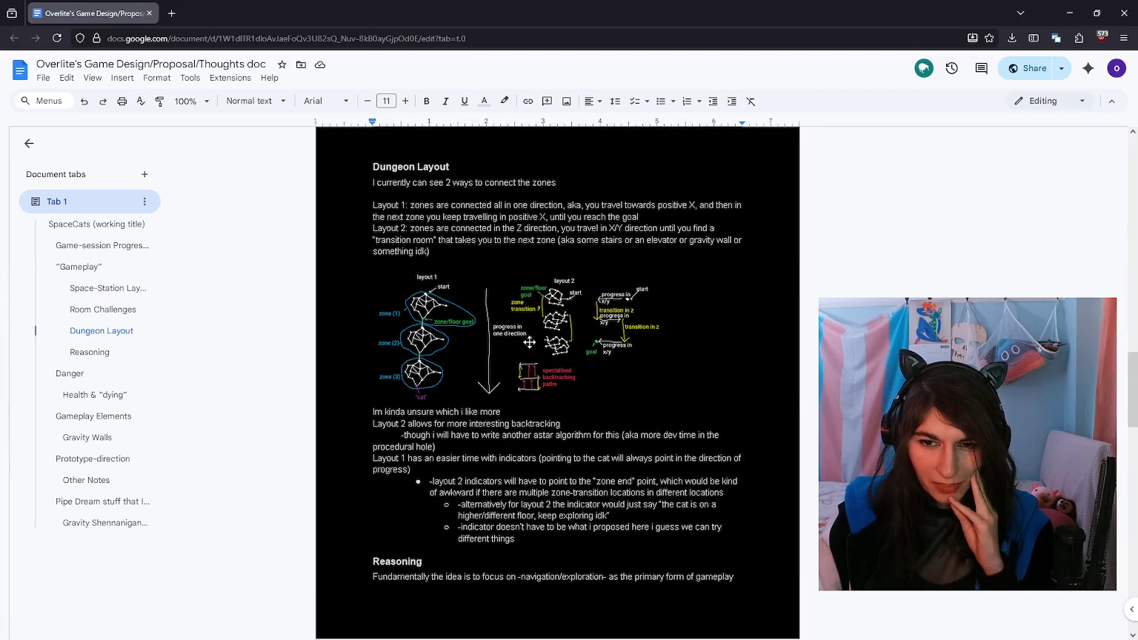
click(504, 357)
key(Escape)
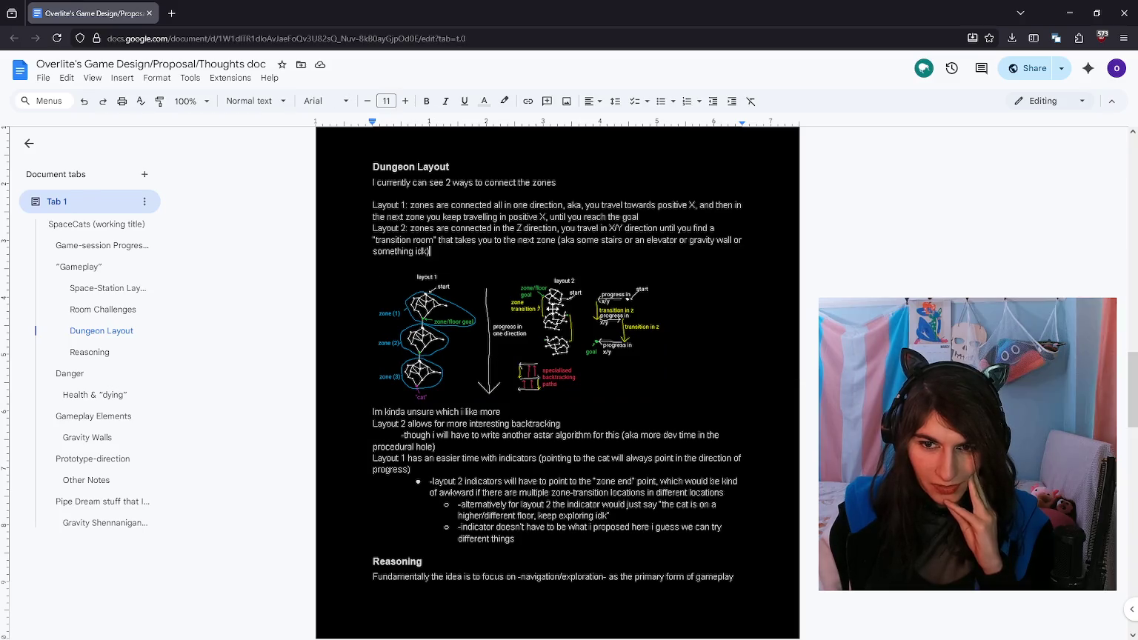
click(549, 345)
click(466, 240)
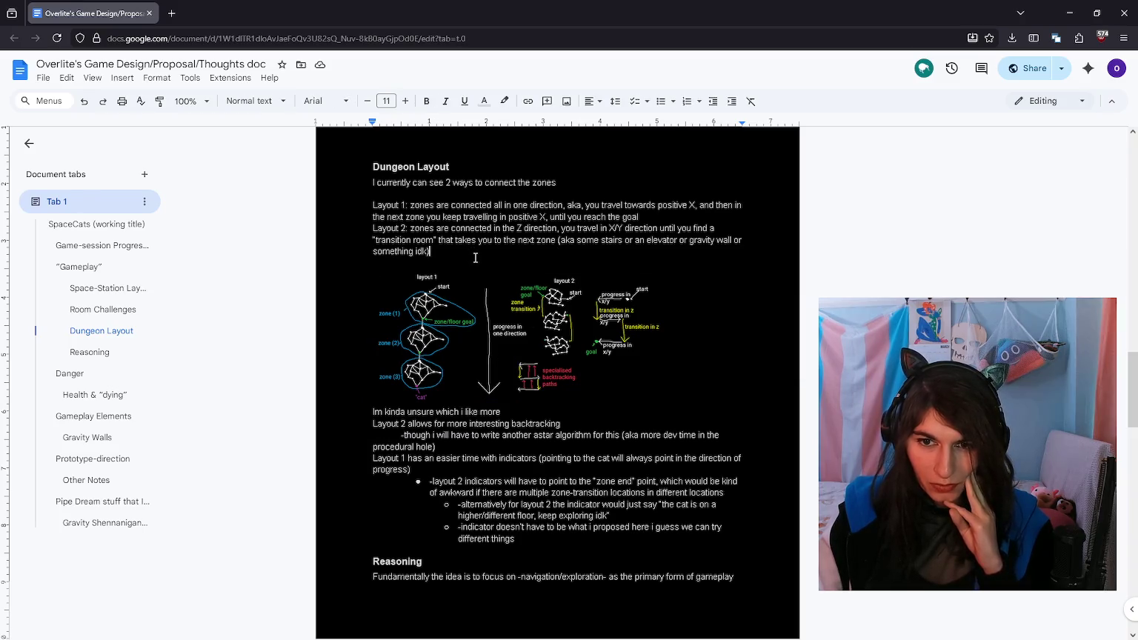
click(493, 337)
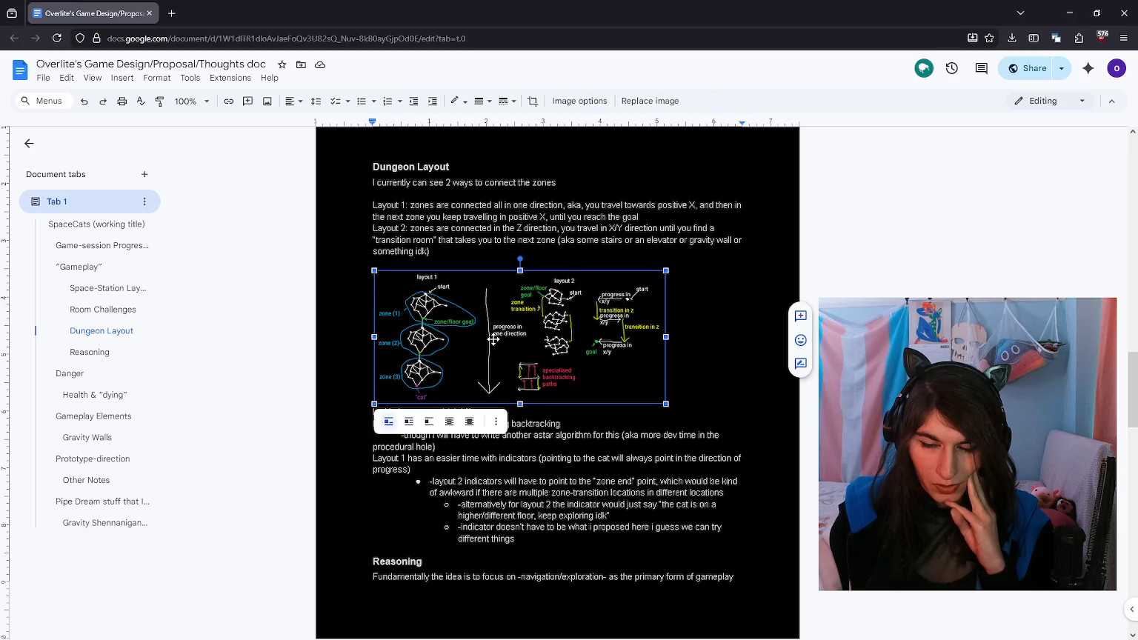
click(487, 261)
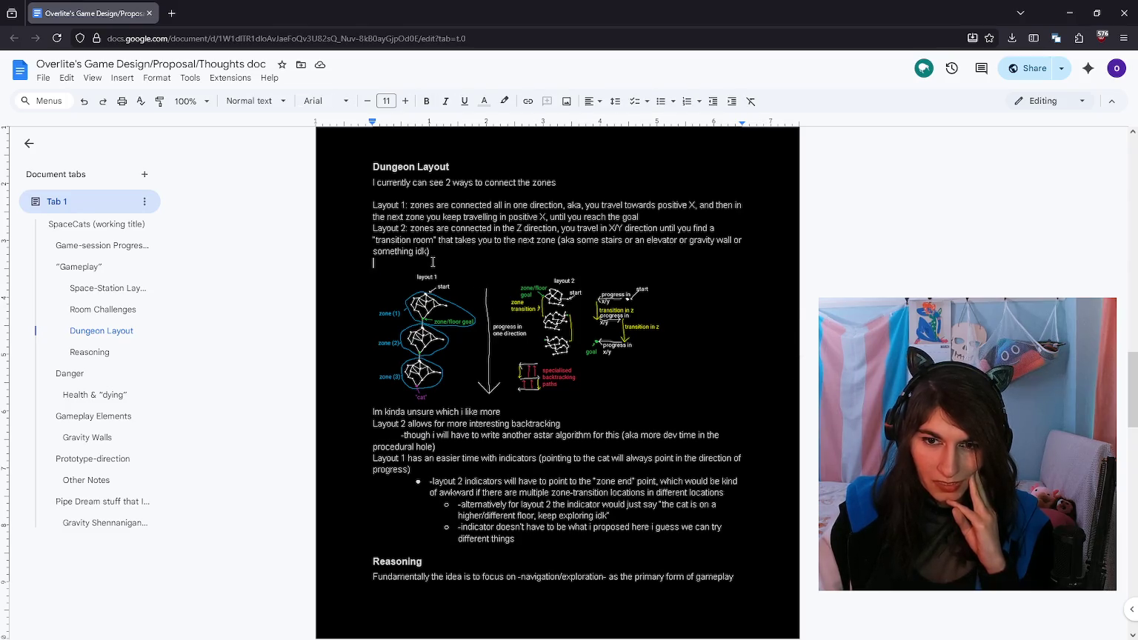
drag(433, 261, 369, 167)
click(456, 252)
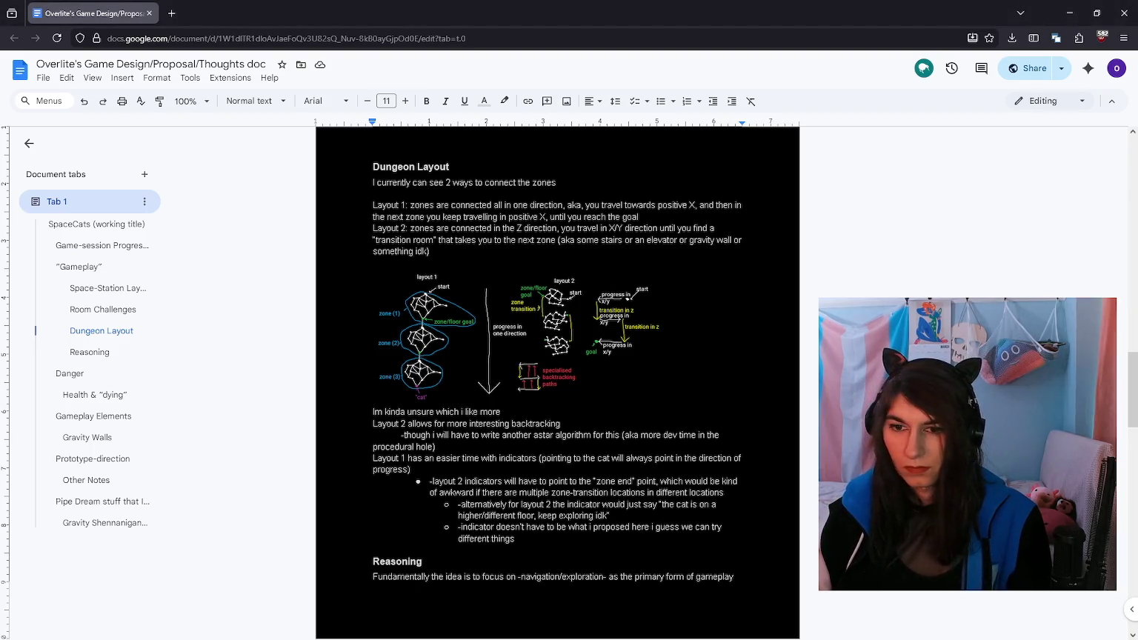
Step: Scroll through the design document's Reasoning, Danger and Game-session Progression sections
scroll(629, 398, down, 1)
scroll(629, 399, down, 1)
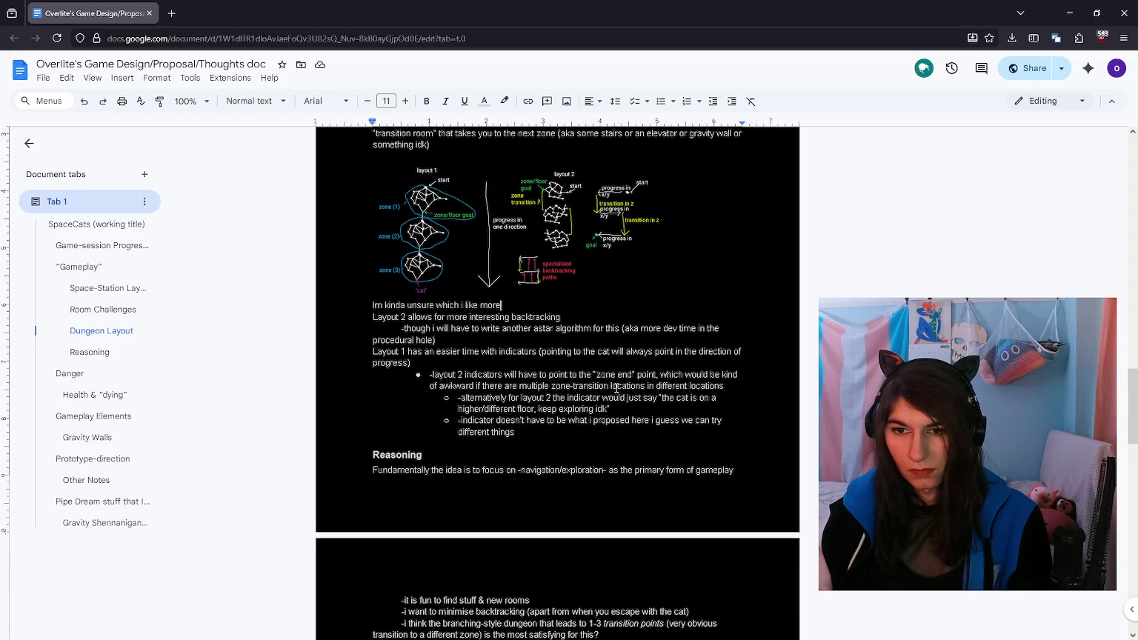
scroll(626, 371, down, 1)
click(624, 343)
scroll(623, 347, down, 1)
scroll(623, 347, down, 1)
click(658, 409)
click(555, 393)
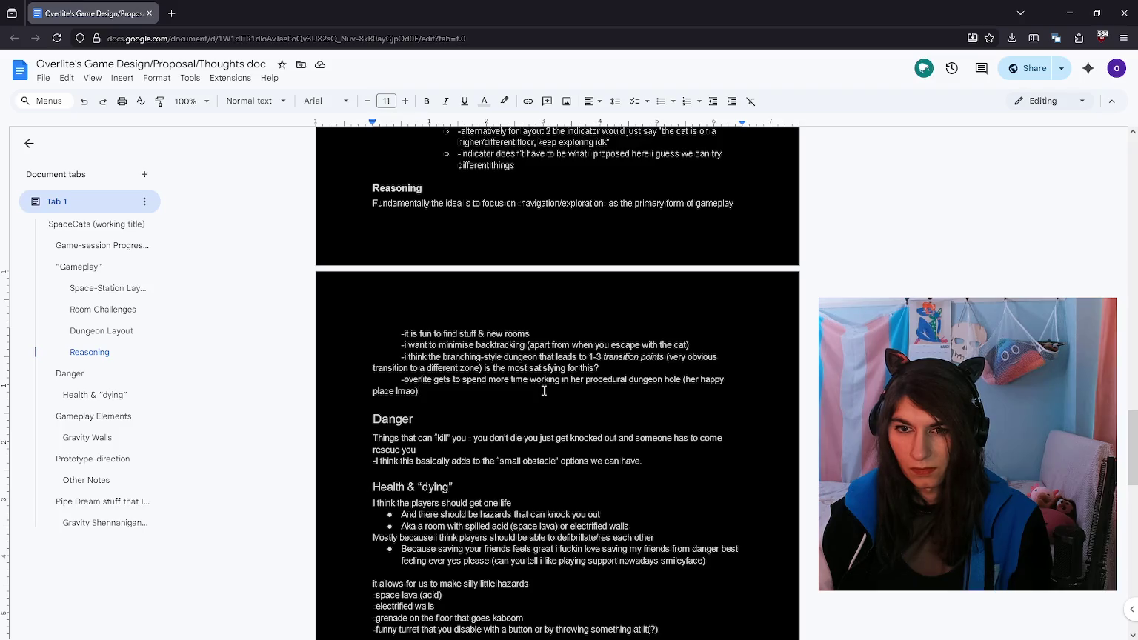
scroll(544, 390, up, 2)
scroll(544, 391, up, 3)
scroll(544, 391, up, 6)
scroll(543, 387, up, 8)
scroll(544, 387, up, 2)
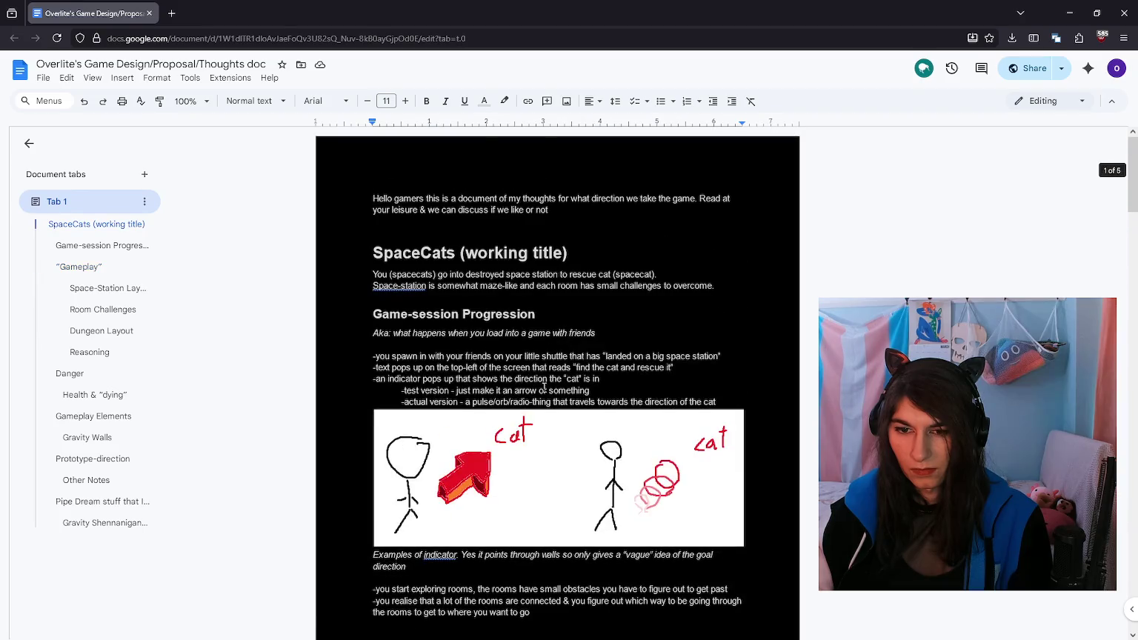
scroll(566, 459, down, 4)
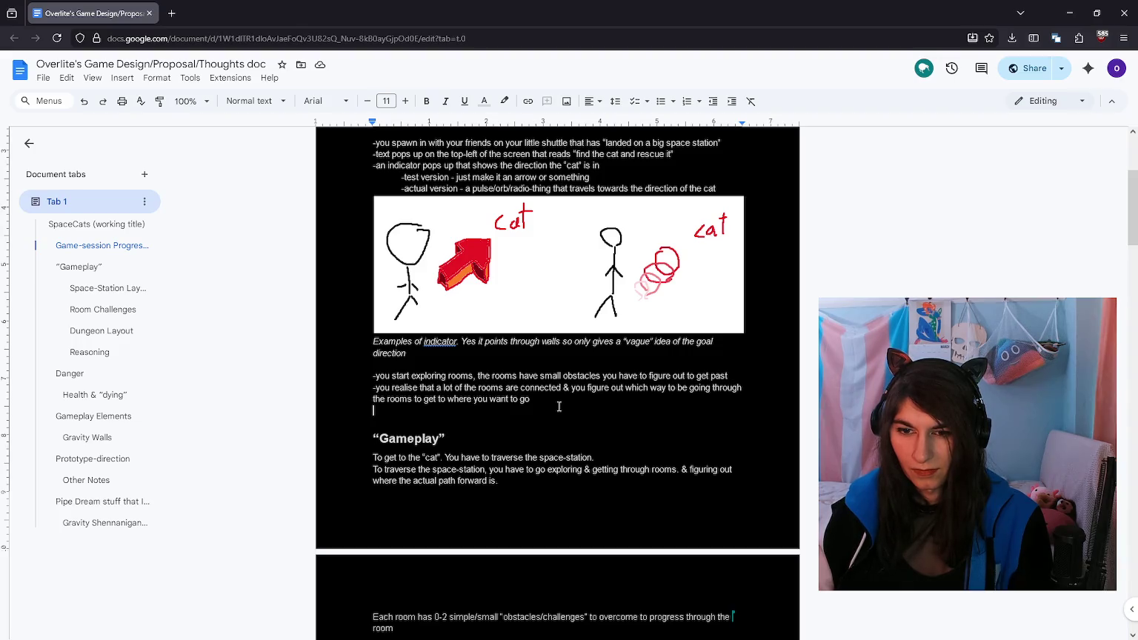
scroll(559, 406, down, 2)
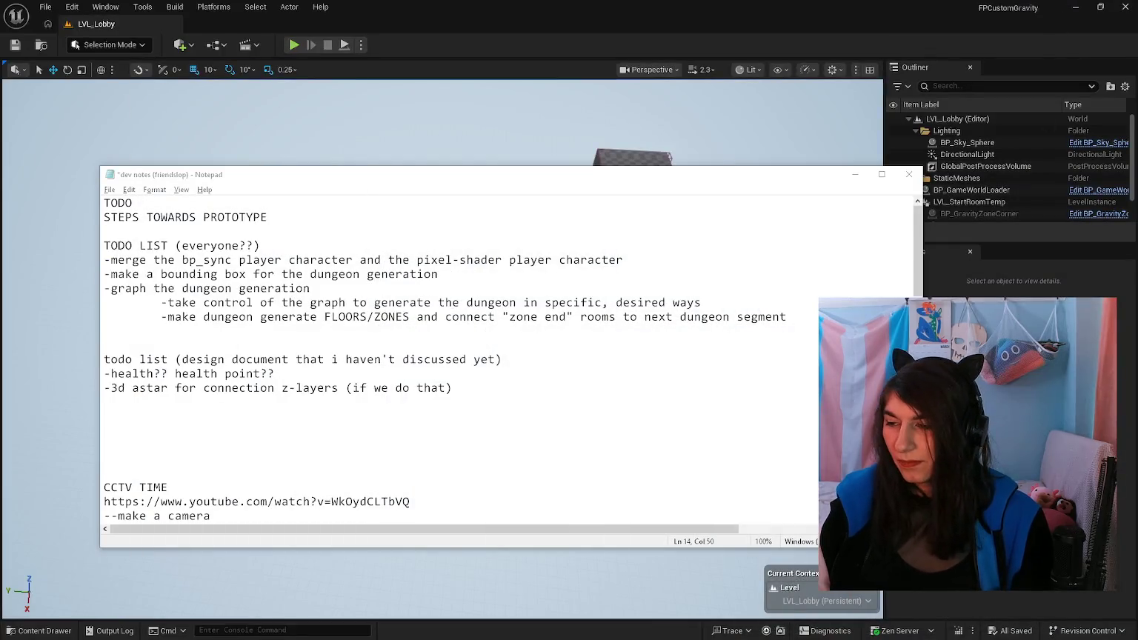
Step: Save the dev notes and remove the extra blank line above CCTV TIME
click(585, 316)
key(ctrl+s)
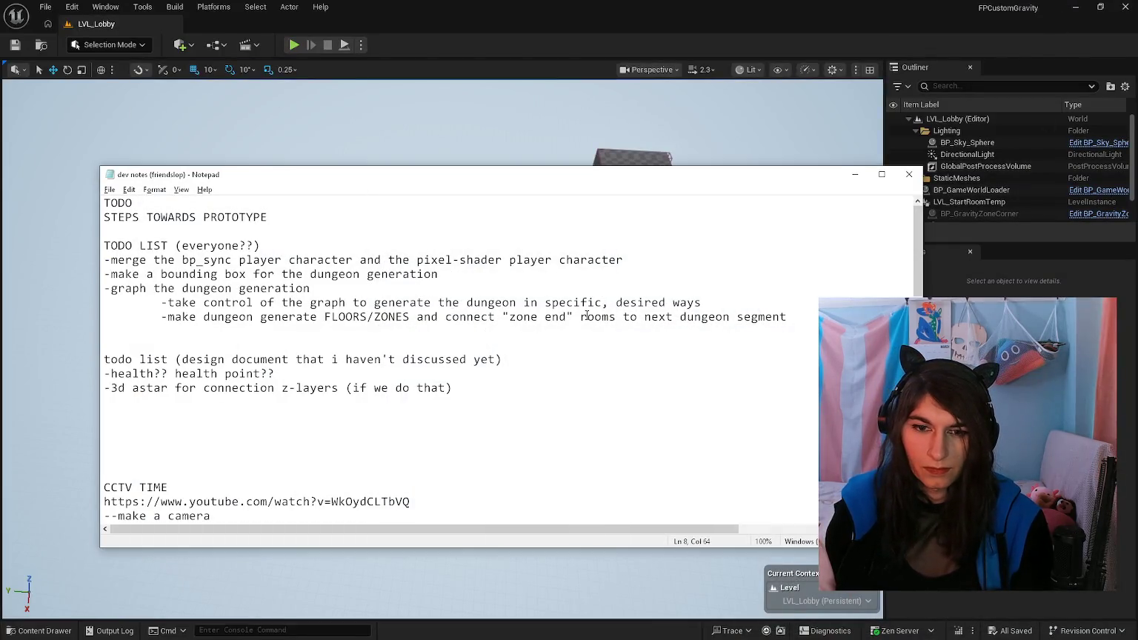
key(BackSpace)
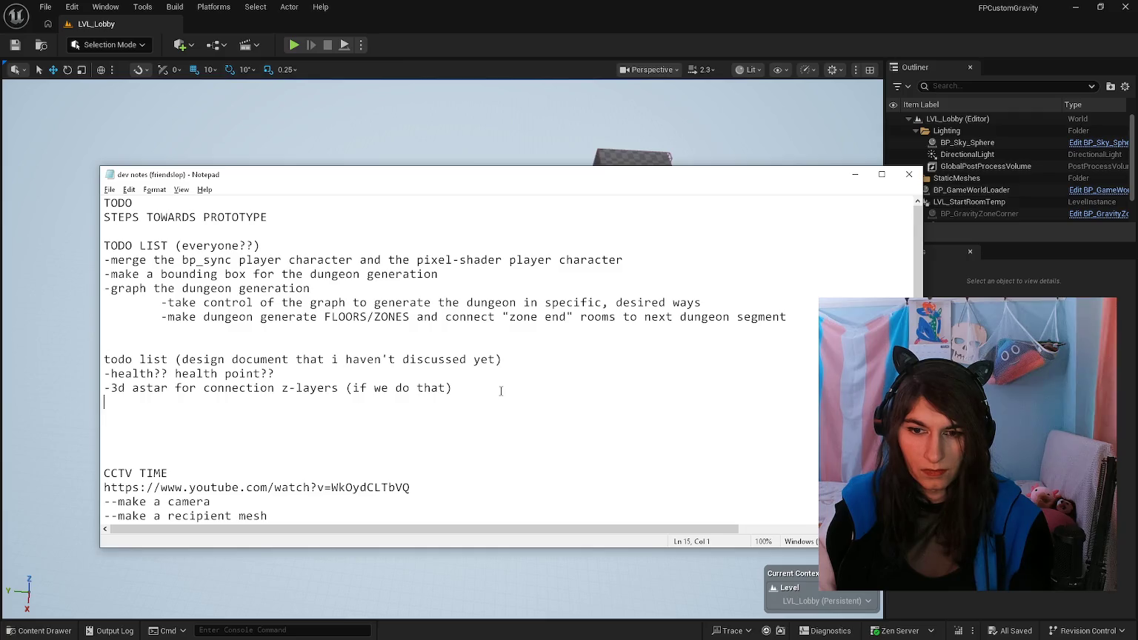
Step: Add a '-spawn cat' to-do line below the dungeon tasks
click(813, 327)
key(Return)
key(Up)
text(-spawn cat)
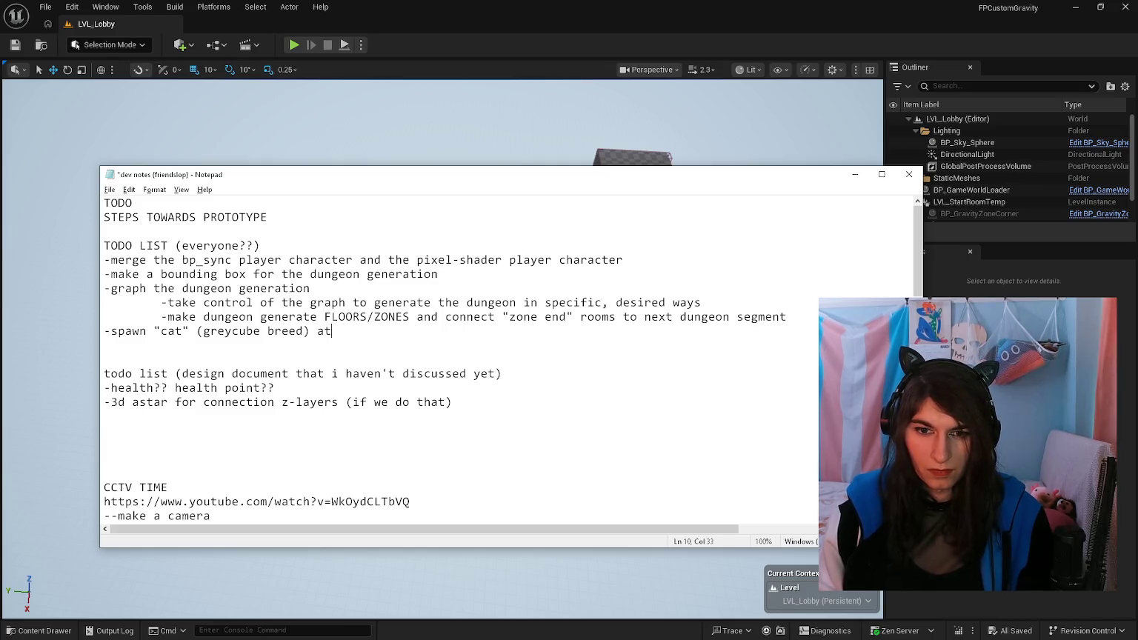
key(ctrl+BackSpace)
key(ctrl+BackSpace)
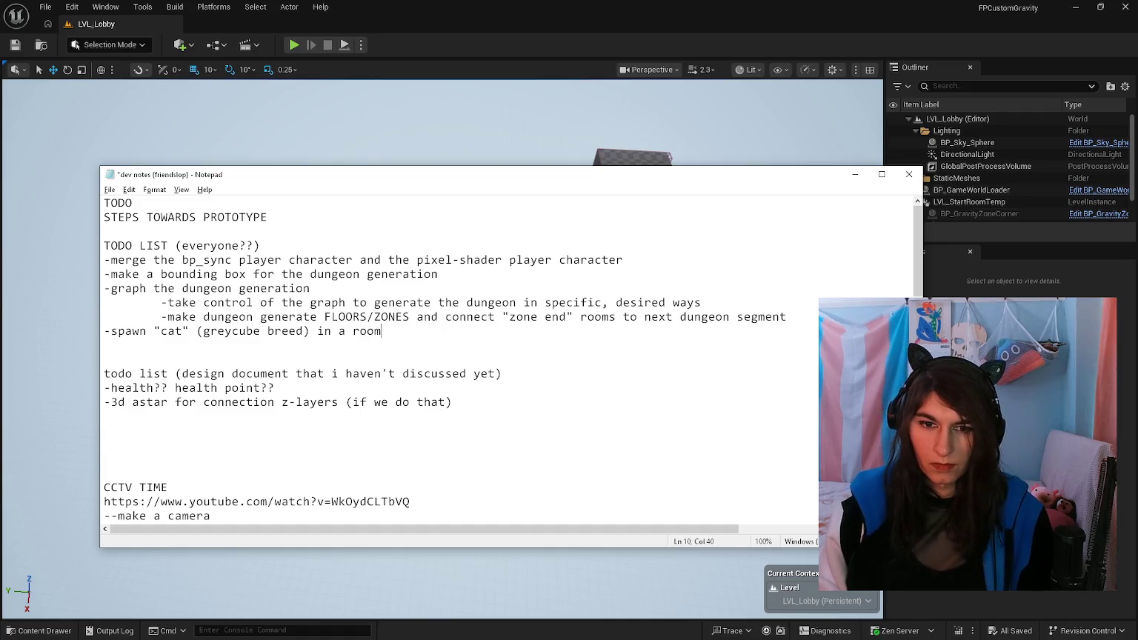
Step: Add indented sub-items for the cat's room and an indicator pointing to the cat, then save
key(Return)
key(Tab)
text(-room)
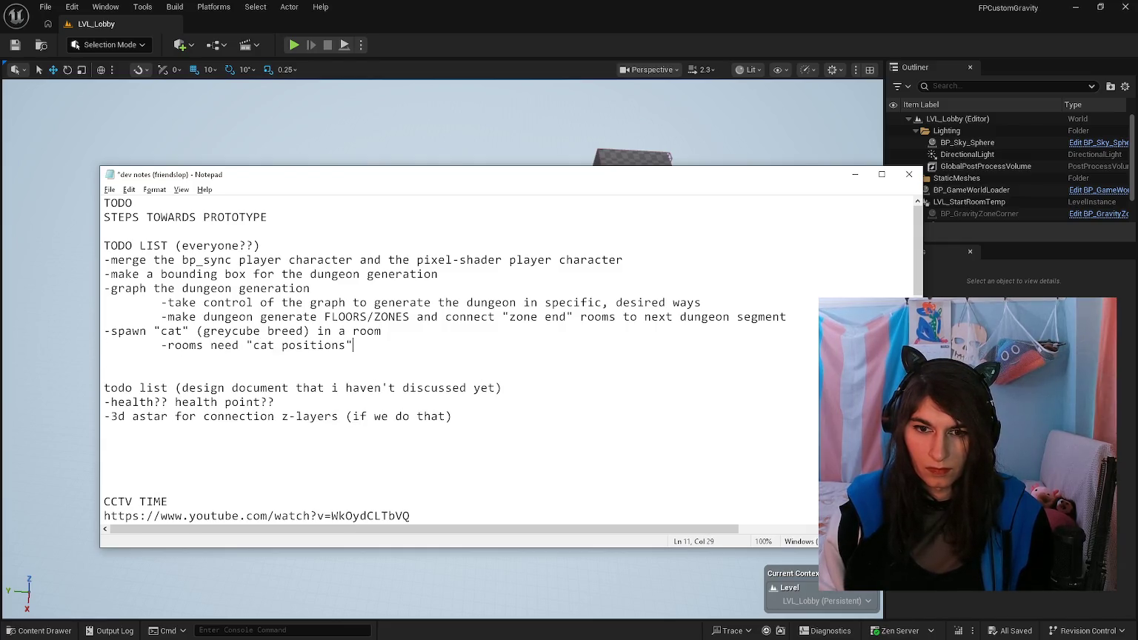
key(Return)
text(-add indicator)
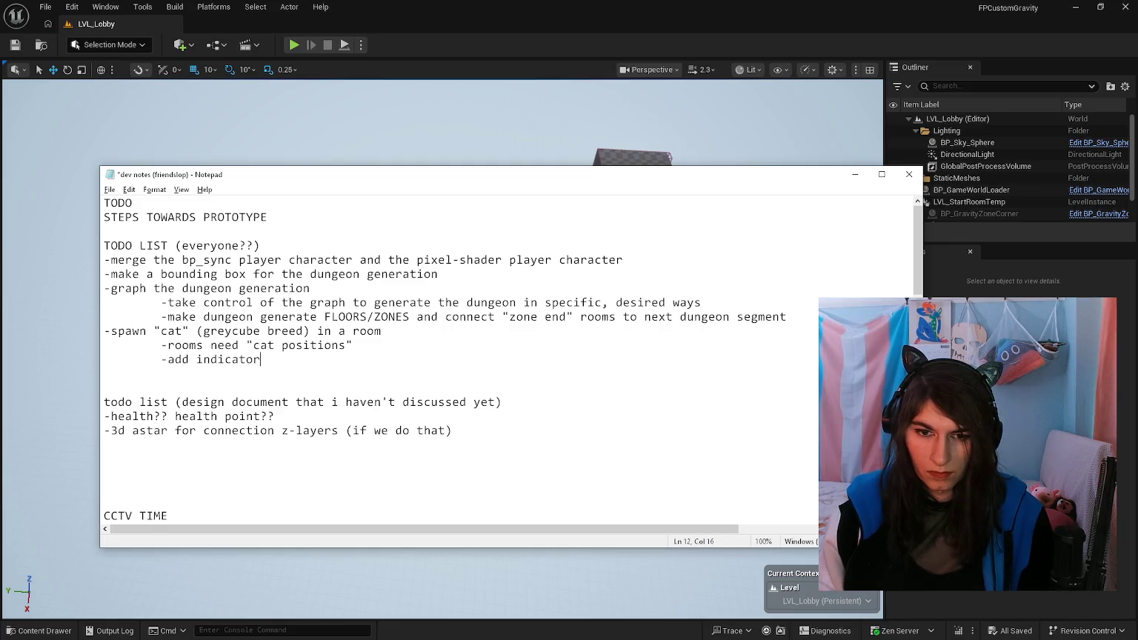
text(that points to "cat)
key(ctrl+s)
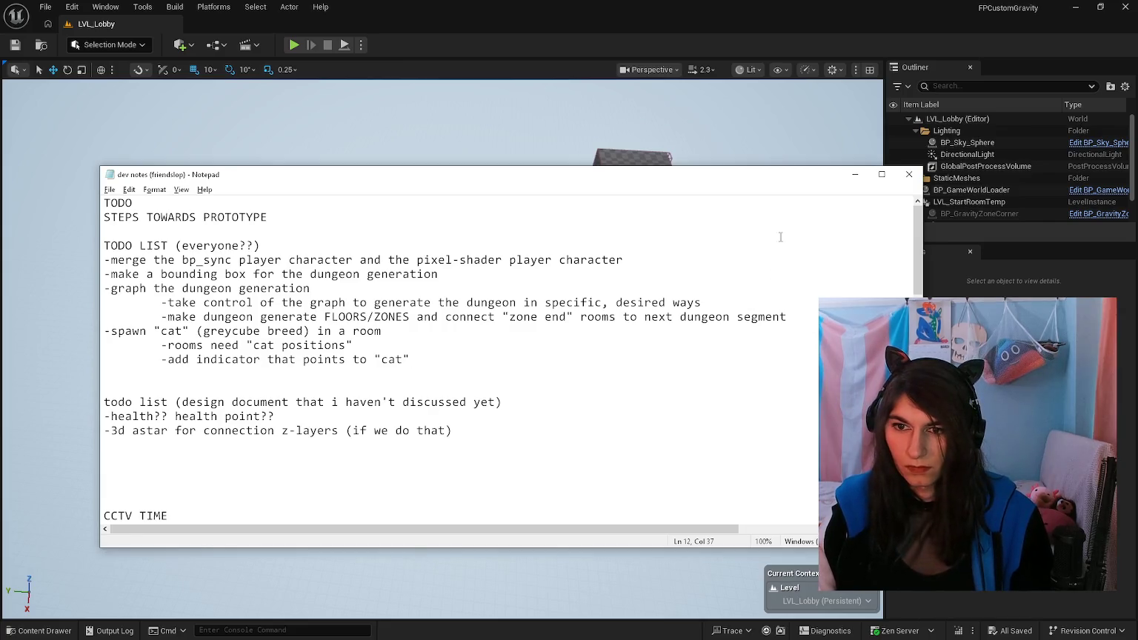
click(855, 177)
Step: Play LVL_Lobby in the editor and walk into the first corridor and back
click(294, 45)
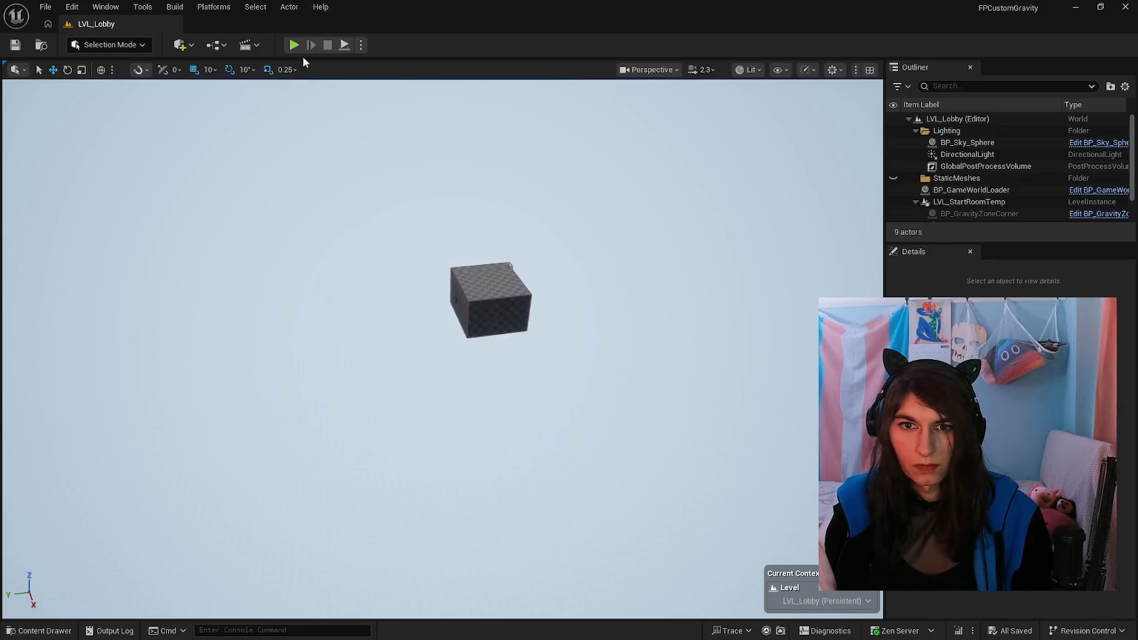
click(310, 89)
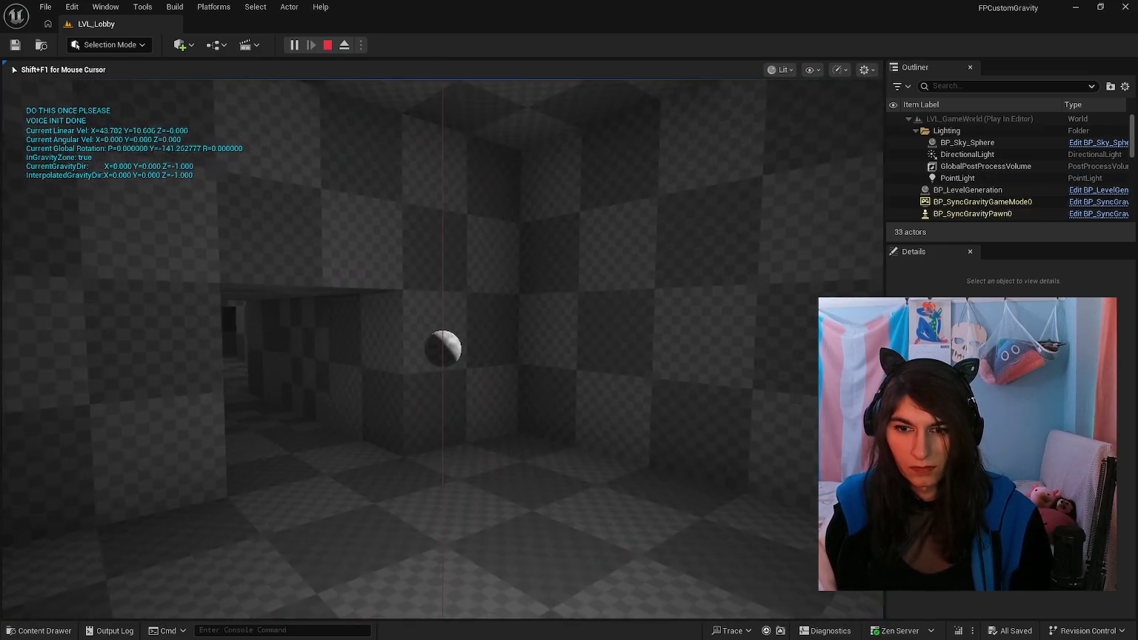
key(w)
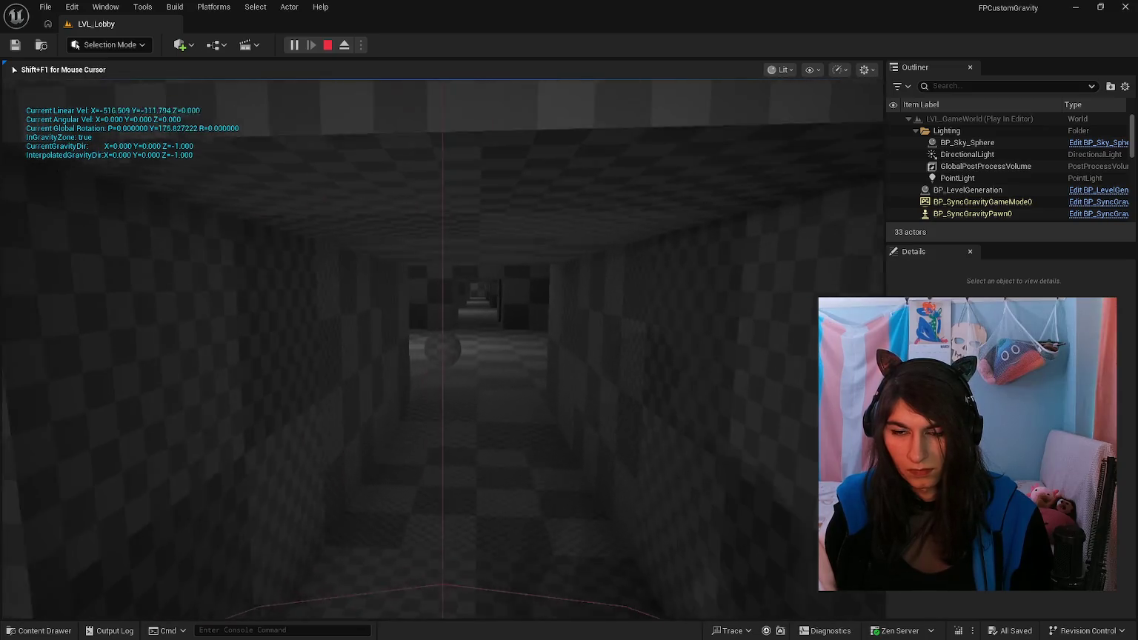
key(s)
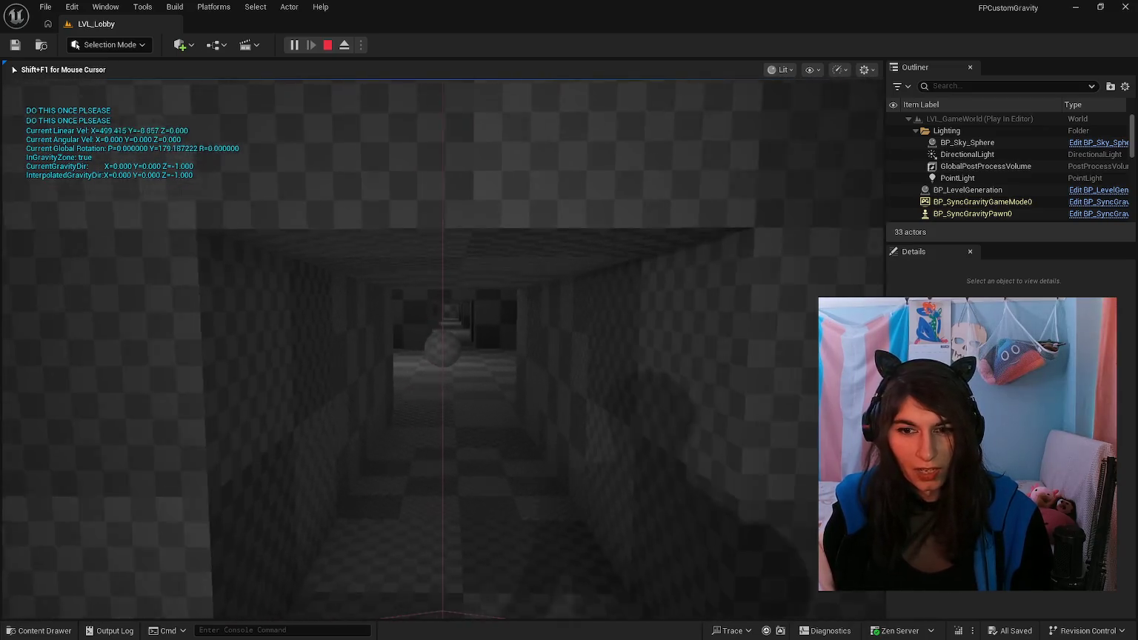
key(w)
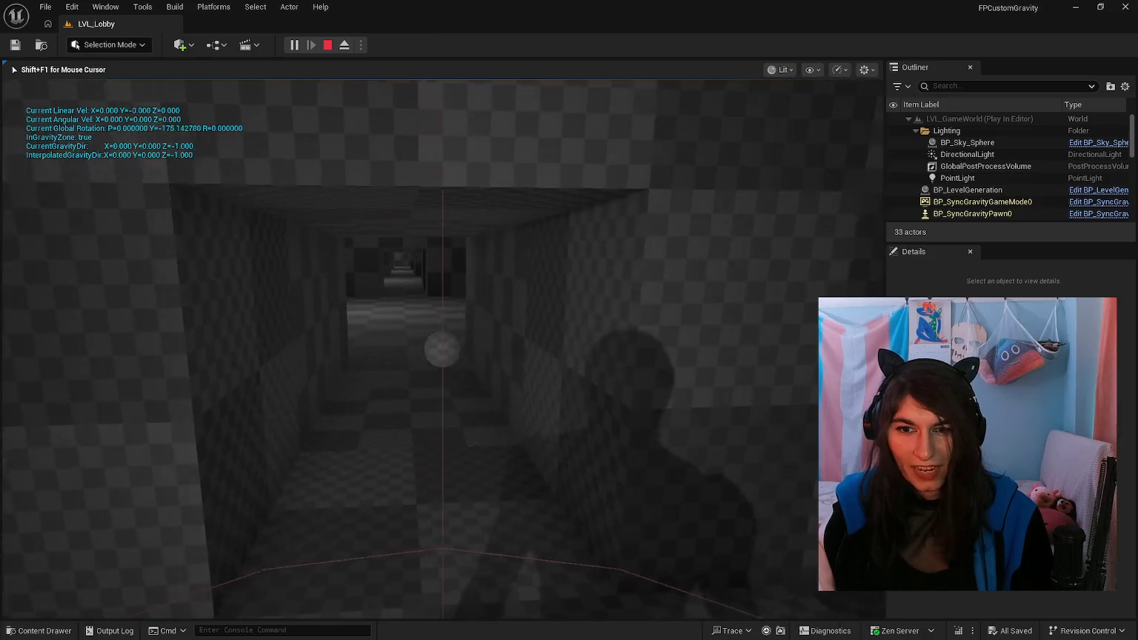
Step: Keep walking forward through the generated checkered rooms and corridors
key(w)
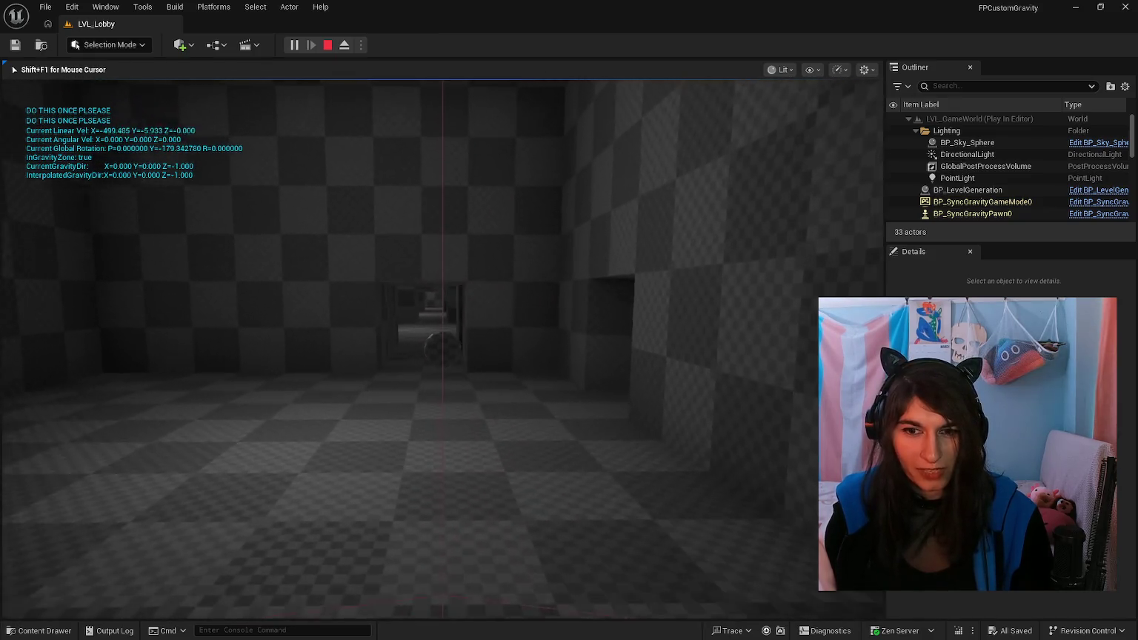
key(w)
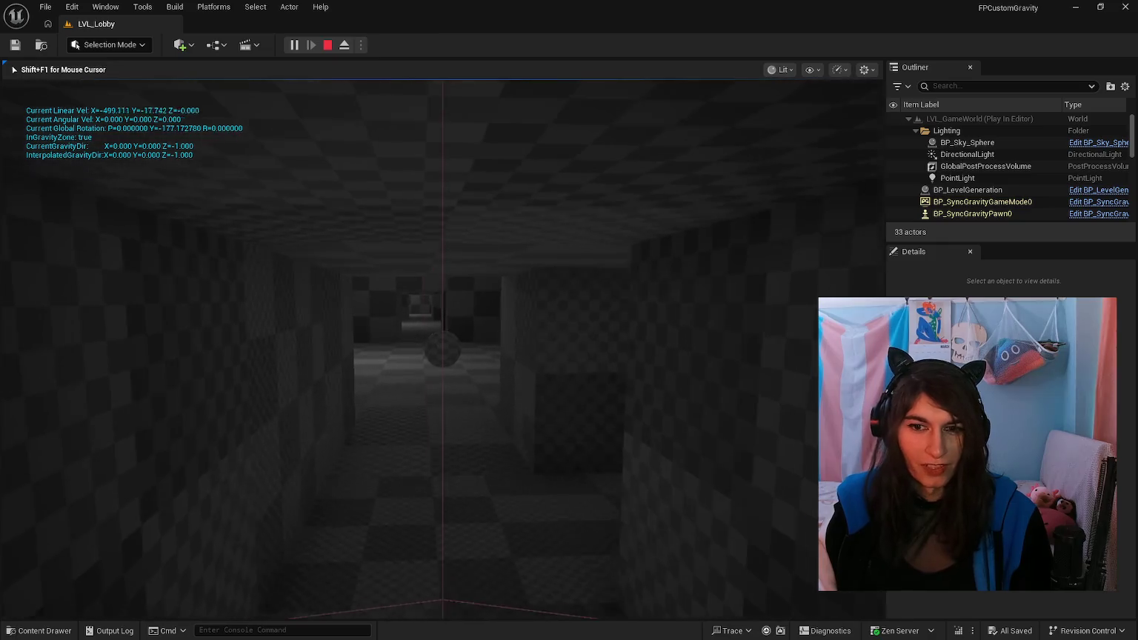
key(w)
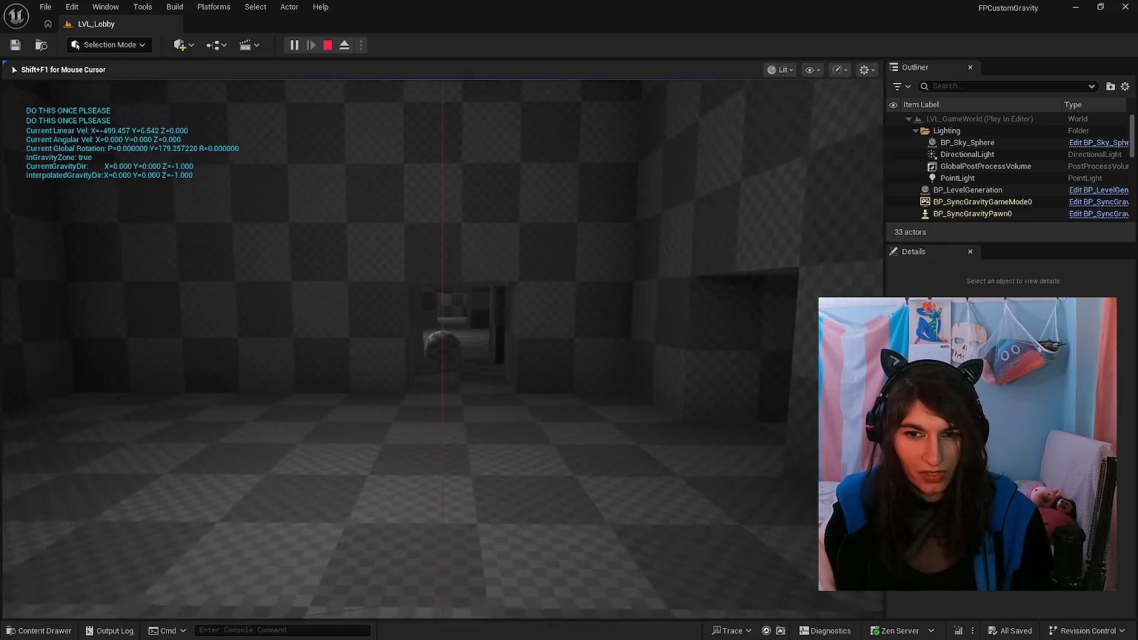
key(w)
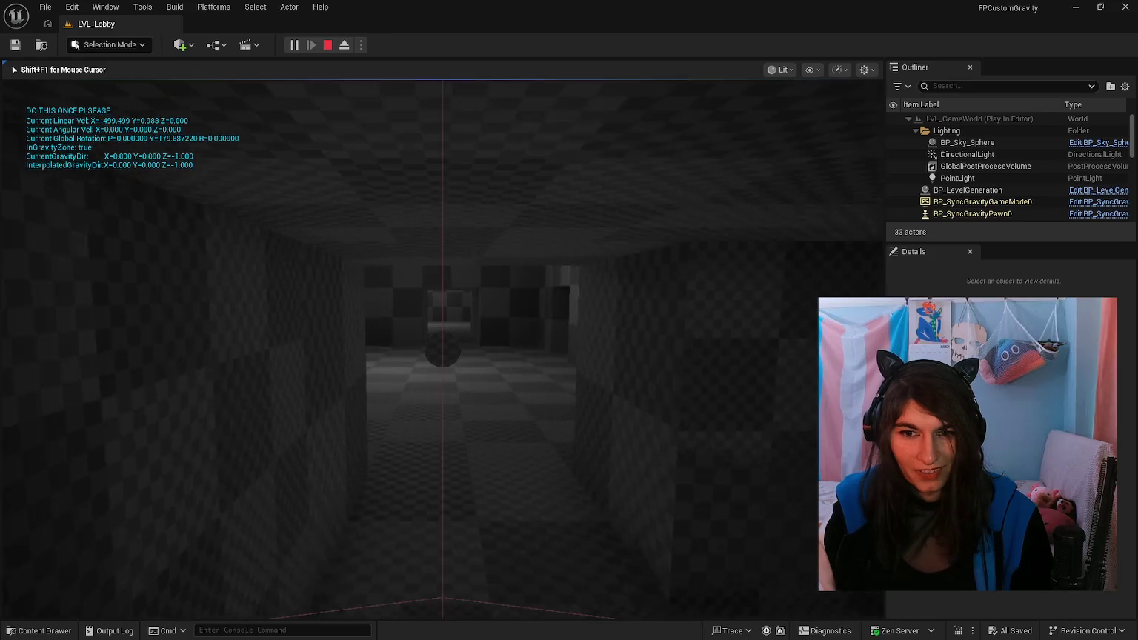
key(w)
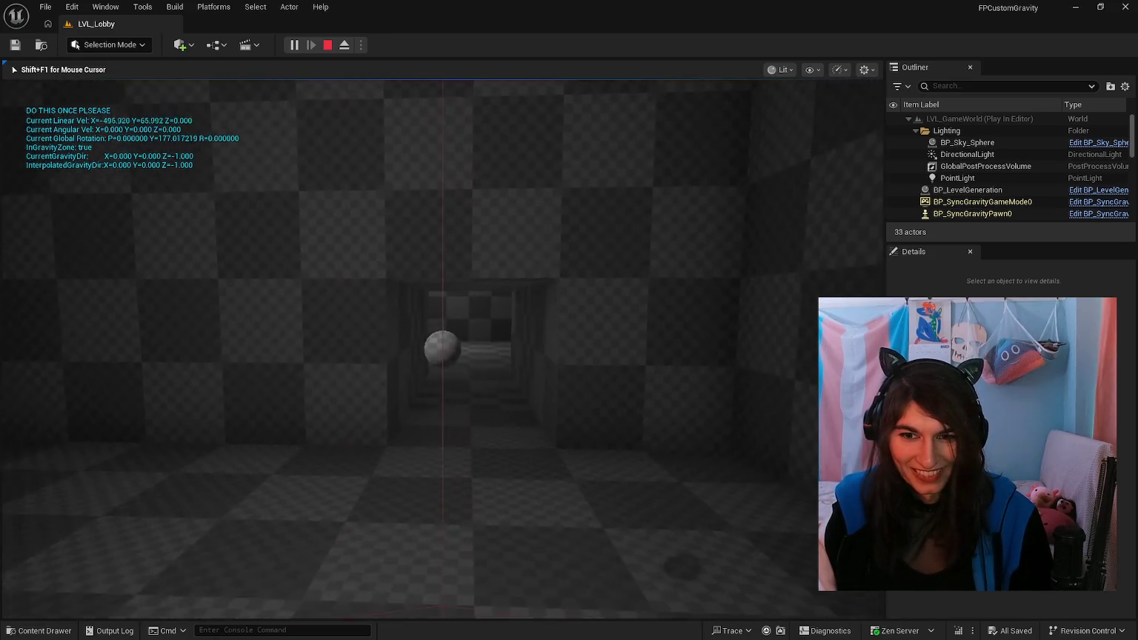
key(w)
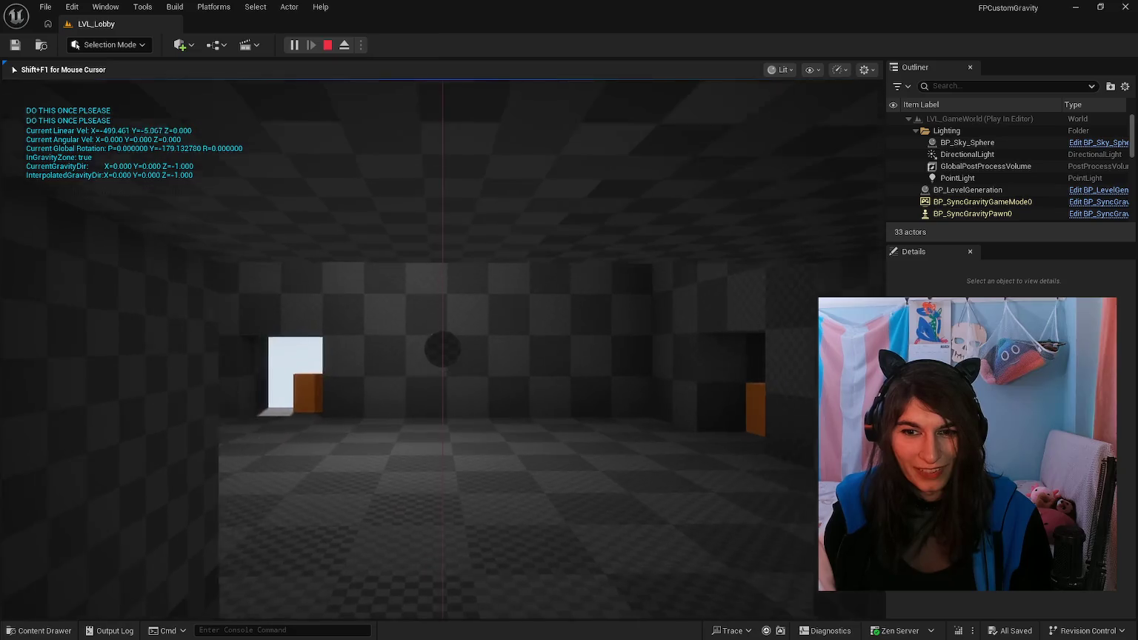
key(w)
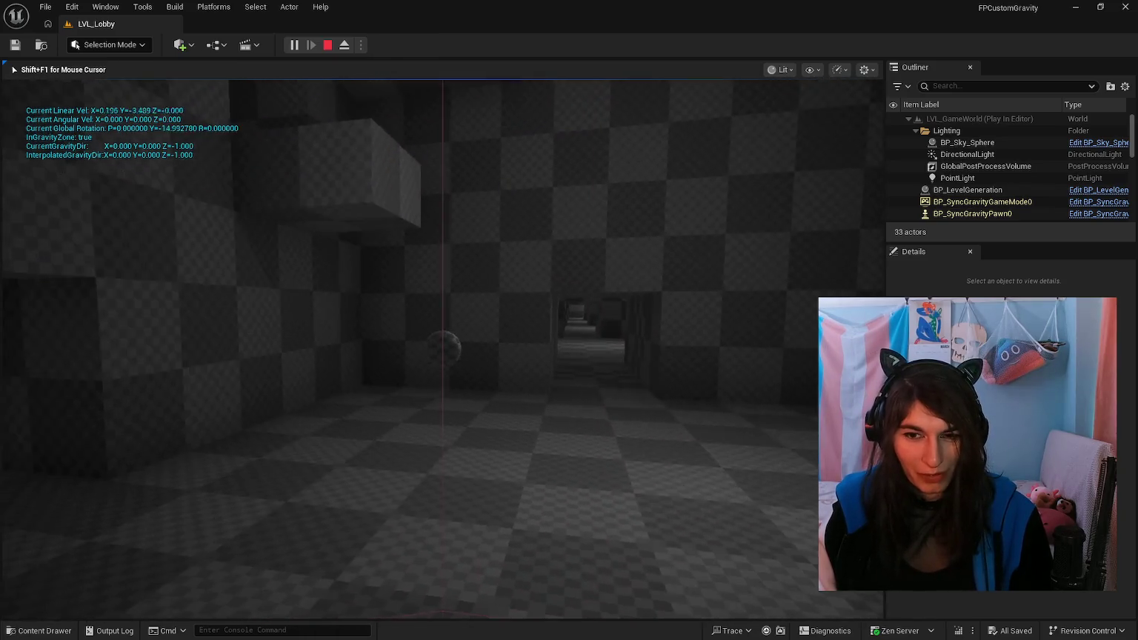
key(w)
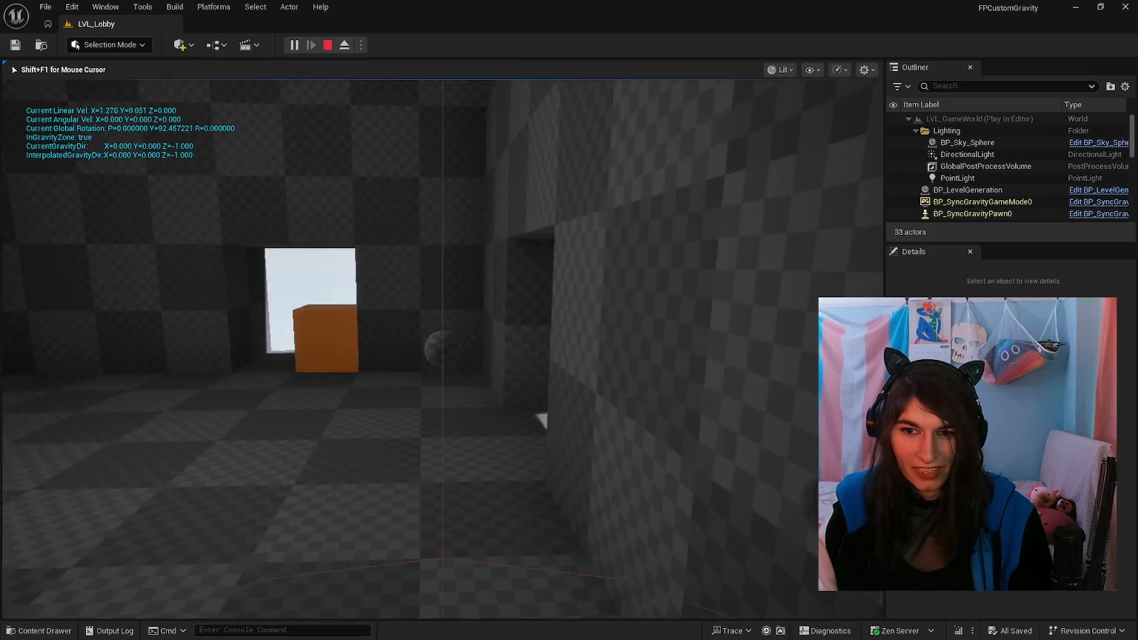
key(w)
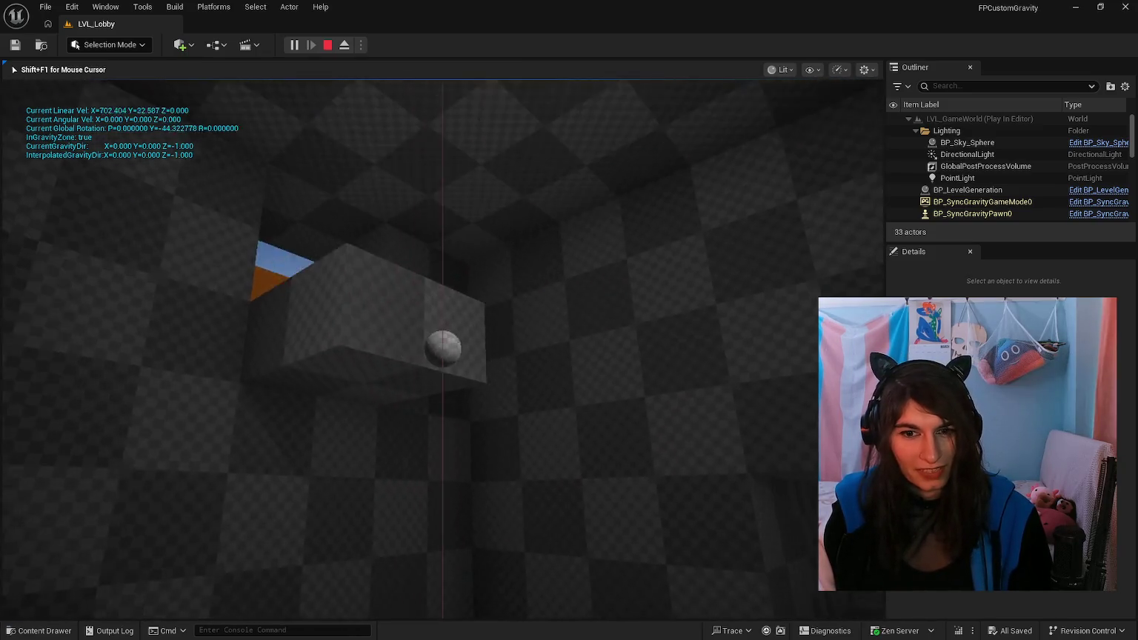